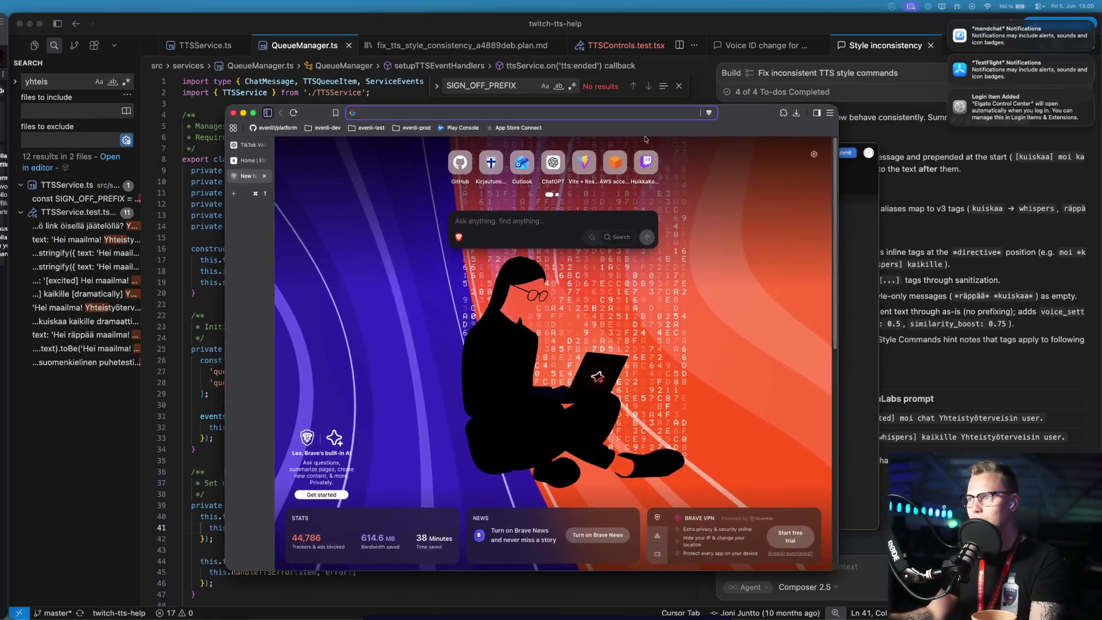
Move the Brave window aside and hide Brave so the Effect House project is visible
{"action": "left_click_drag", "start_coordinate": [645, 139], "coordinate": [547, 139]}
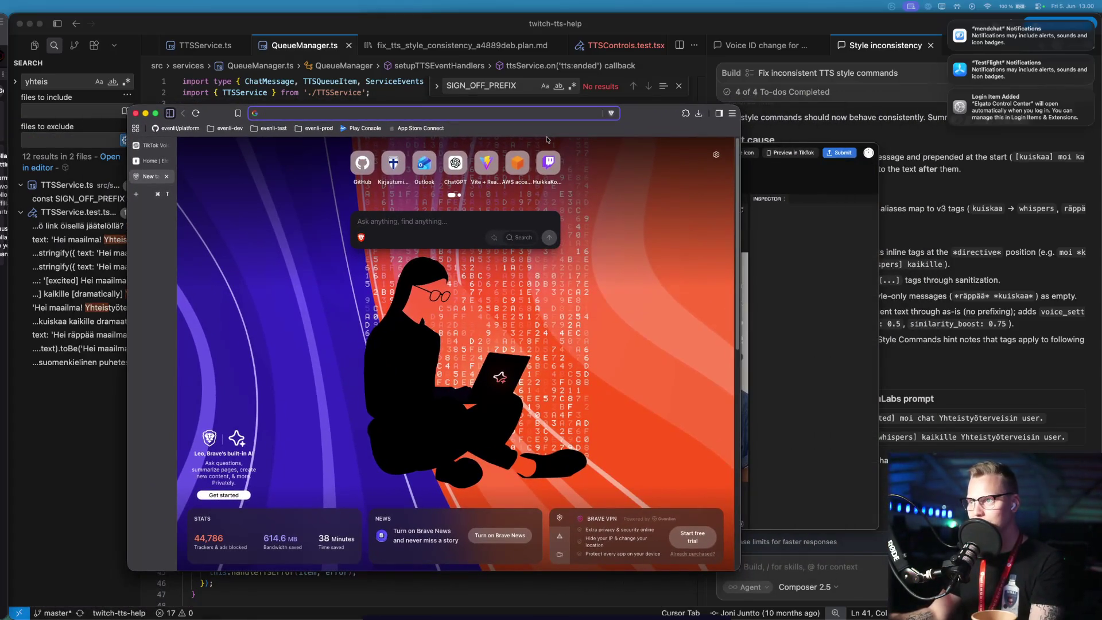
{"action": "key", "text": "super+h"}
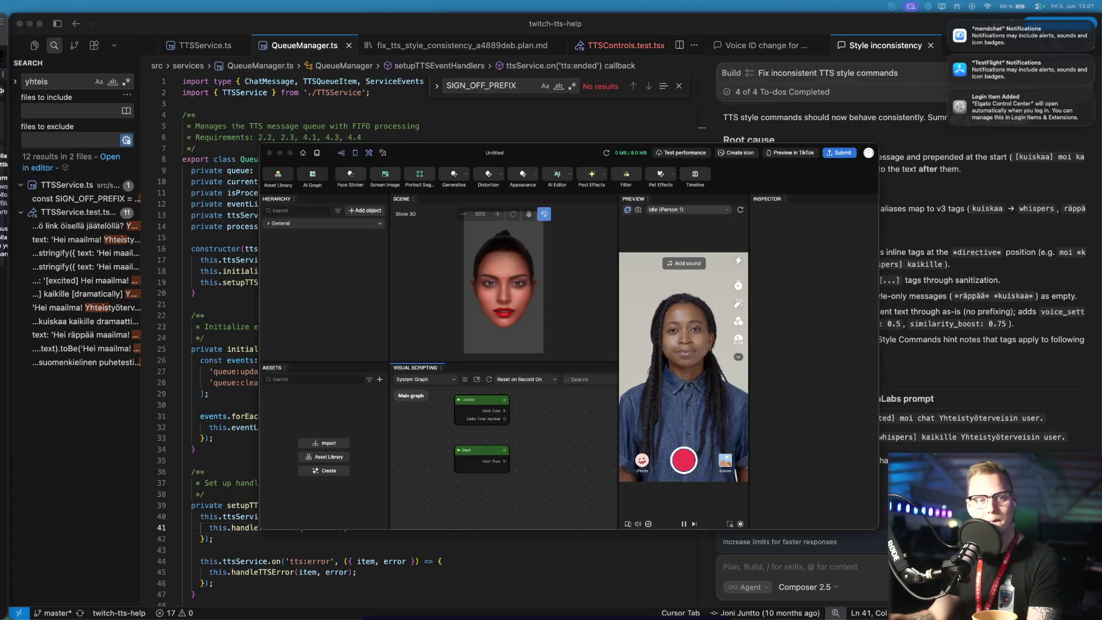
Search Google for 'sensofusion r&d facilities walktrough' and open the LinkedIn video result in an enlarged window
{"action": "key", "text": "super+Tab"}
{"action": "key", "text": "super+t"}
{"action": "type", "text": "sensofusion r&d facilities walktrough"}
{"action": "key", "text": "Return"}
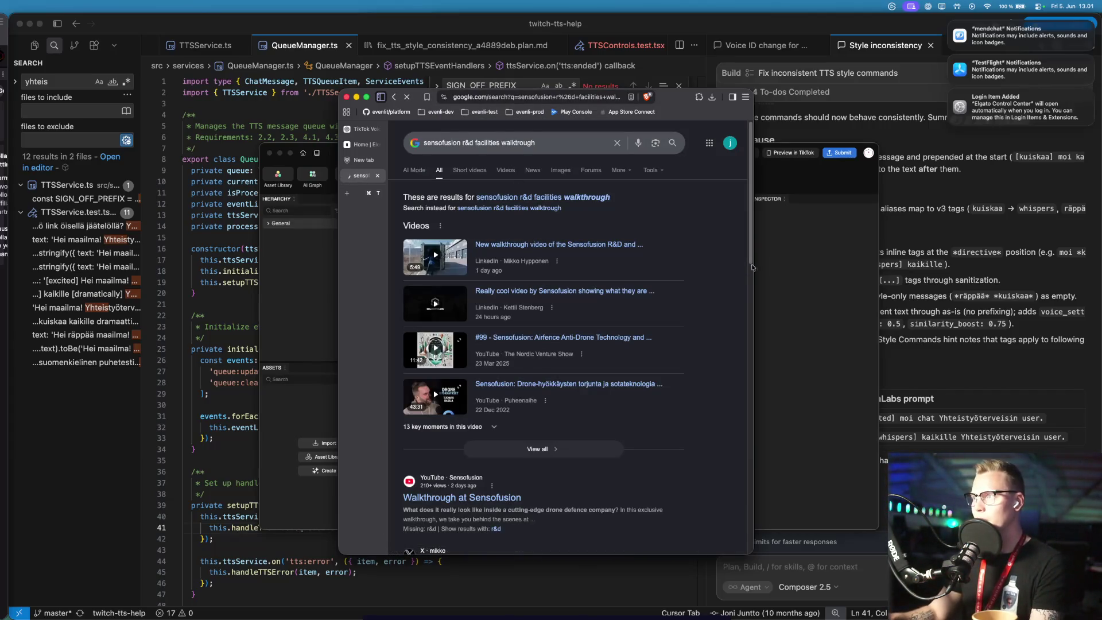
{"action": "left_click_drag", "start_coordinate": [752, 548], "coordinate": [949, 617]}
{"action": "left_click", "coordinate": [557, 244]}
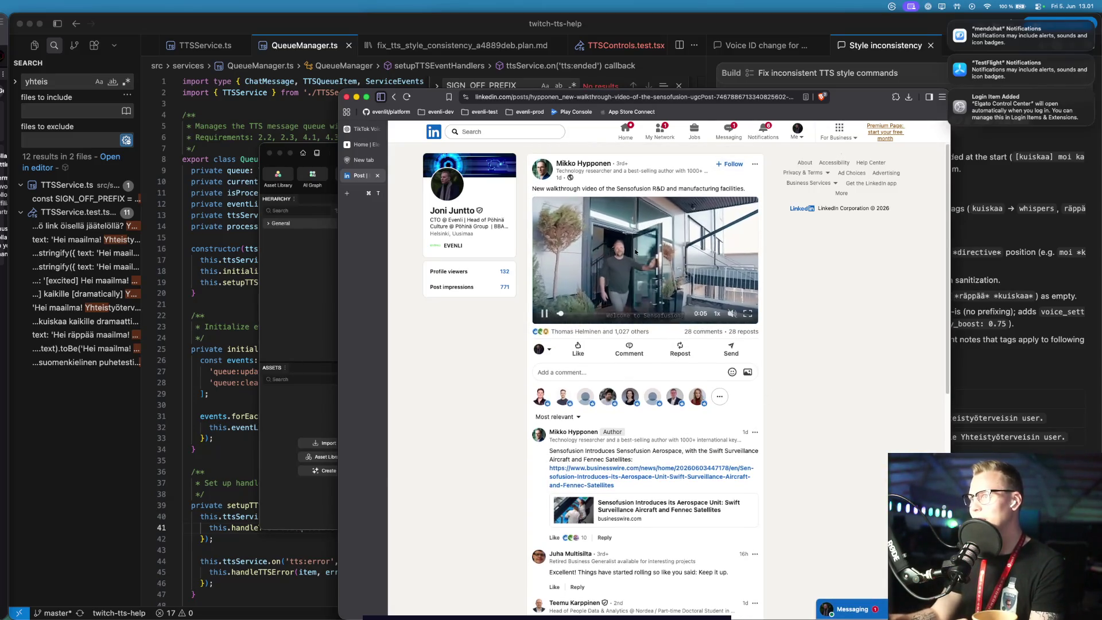
Pause and resume the walkthrough video, then widen the browser window to the left
{"action": "mouse_move", "coordinate": [750, 317]}
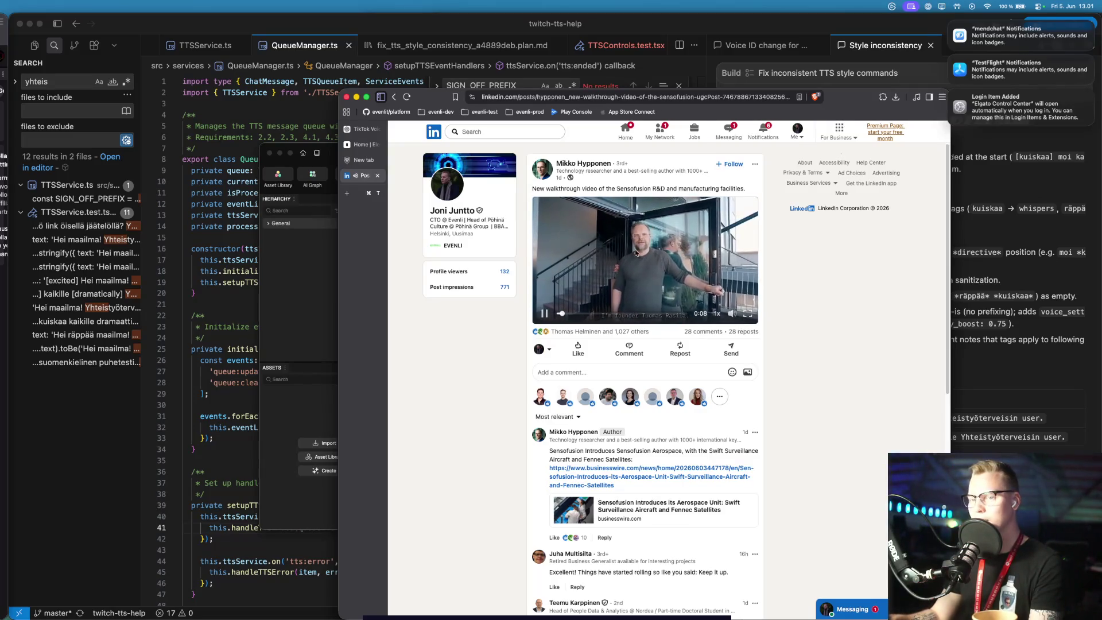
{"action": "left_click", "coordinate": [635, 249]}
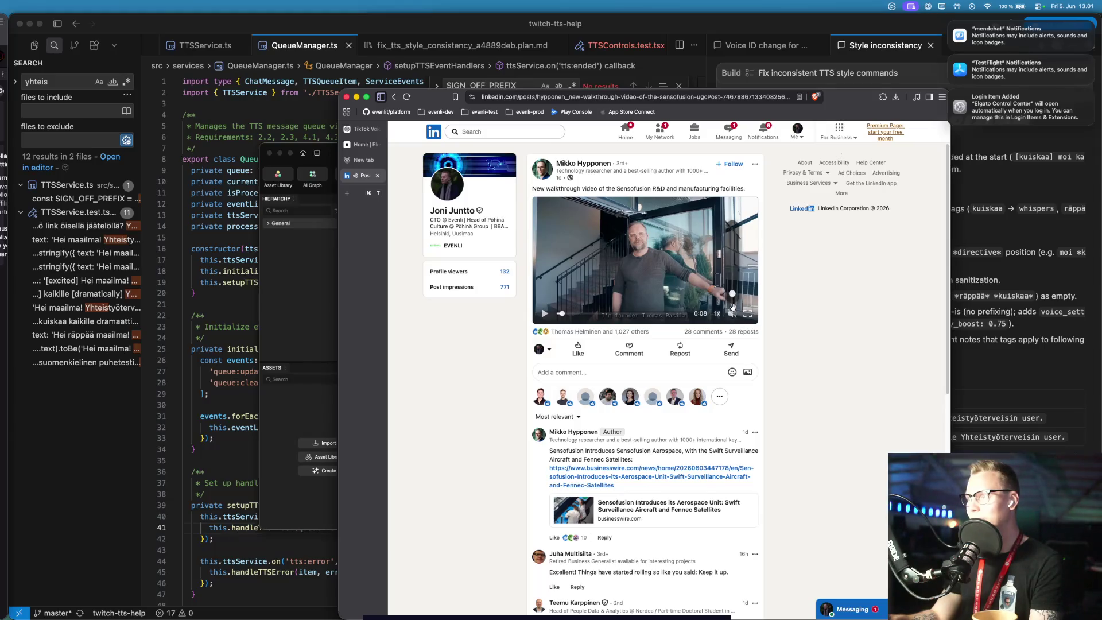
{"action": "left_click", "coordinate": [647, 276]}
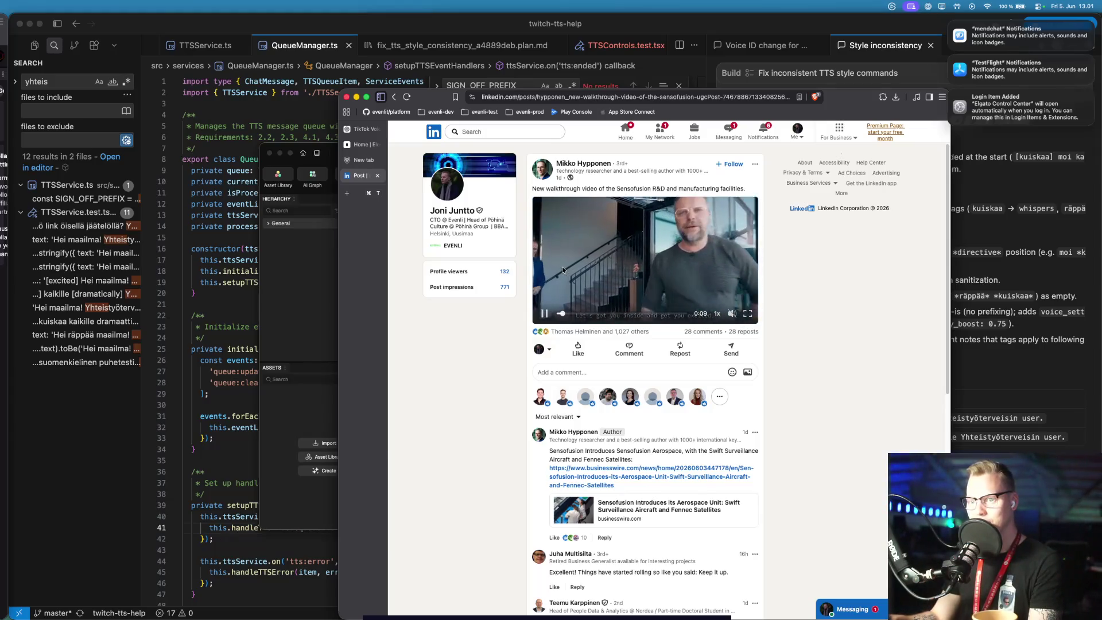
{"action": "left_click_drag", "start_coordinate": [342, 253], "coordinate": [131, 254]}
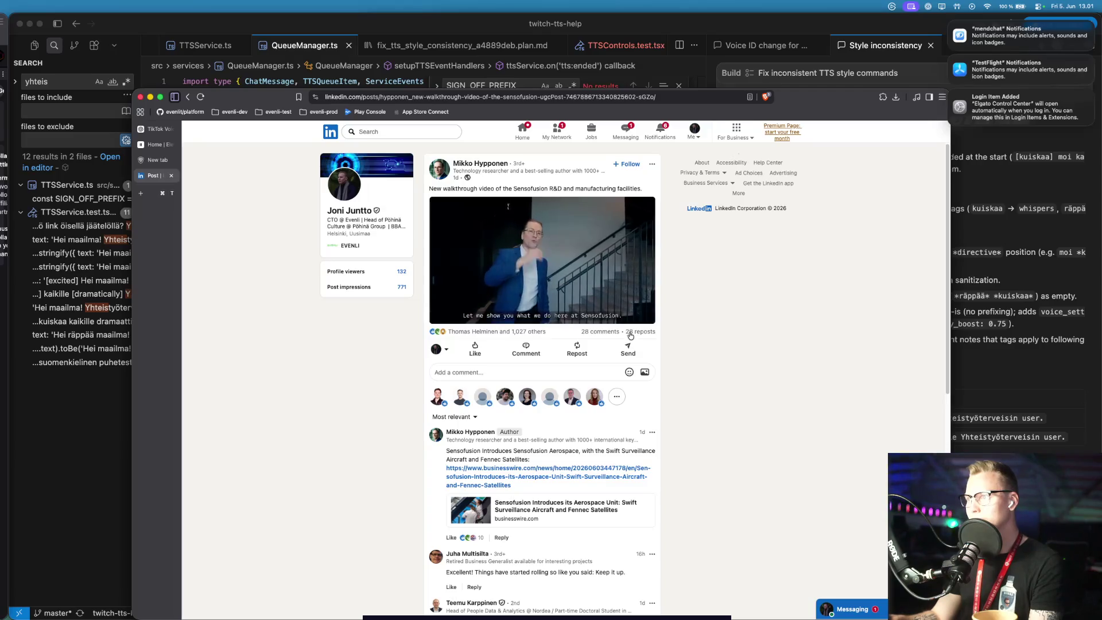
Switch the Sensofusion walkthrough video to full screen
{"action": "left_click", "coordinate": [645, 314]}
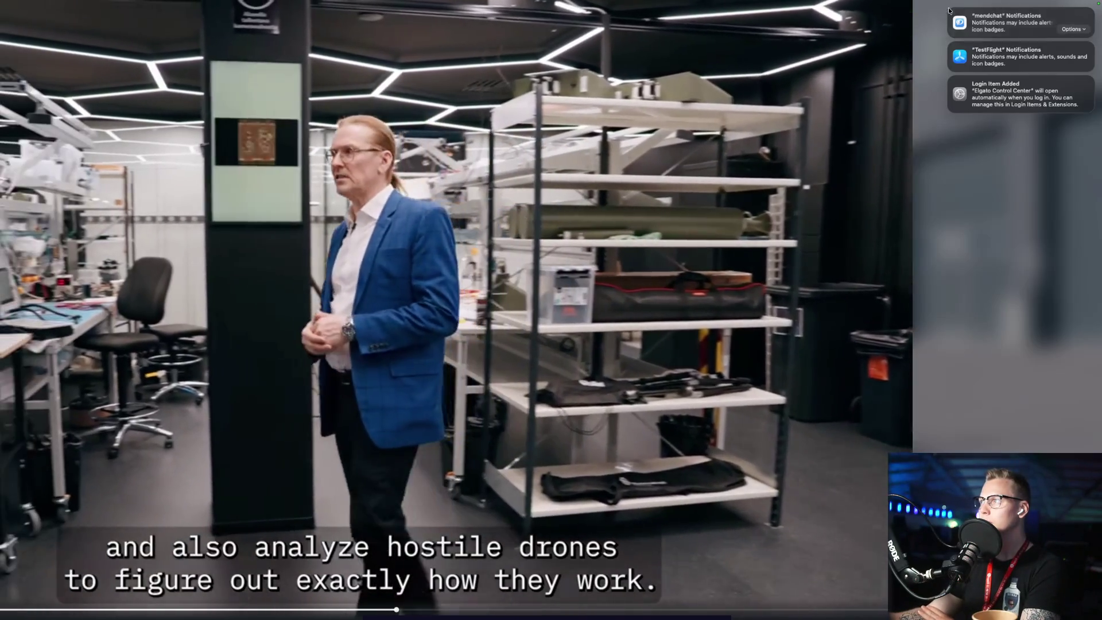
Dismiss the macOS notification banners and jump the video back to an earlier point
{"action": "left_click", "coordinate": [949, 8]}
{"action": "left_click", "coordinate": [949, 8]}
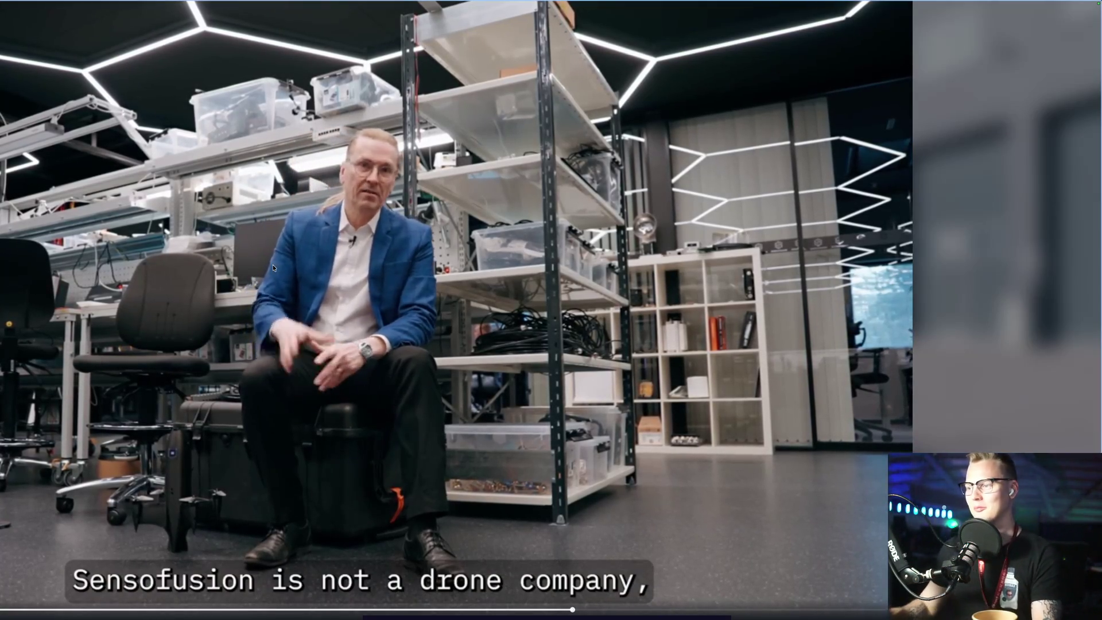
{"action": "left_click", "coordinate": [565, 609]}
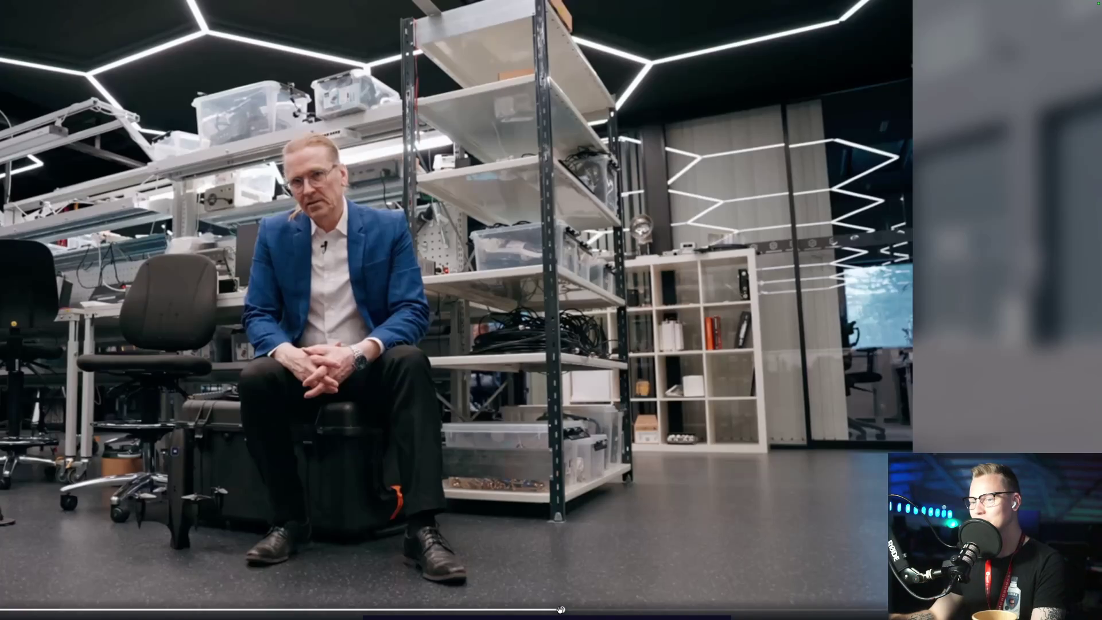
Skip the video ahead, let it finish, and exit fullscreen back to the LinkedIn post
{"action": "left_click", "coordinate": [554, 609]}
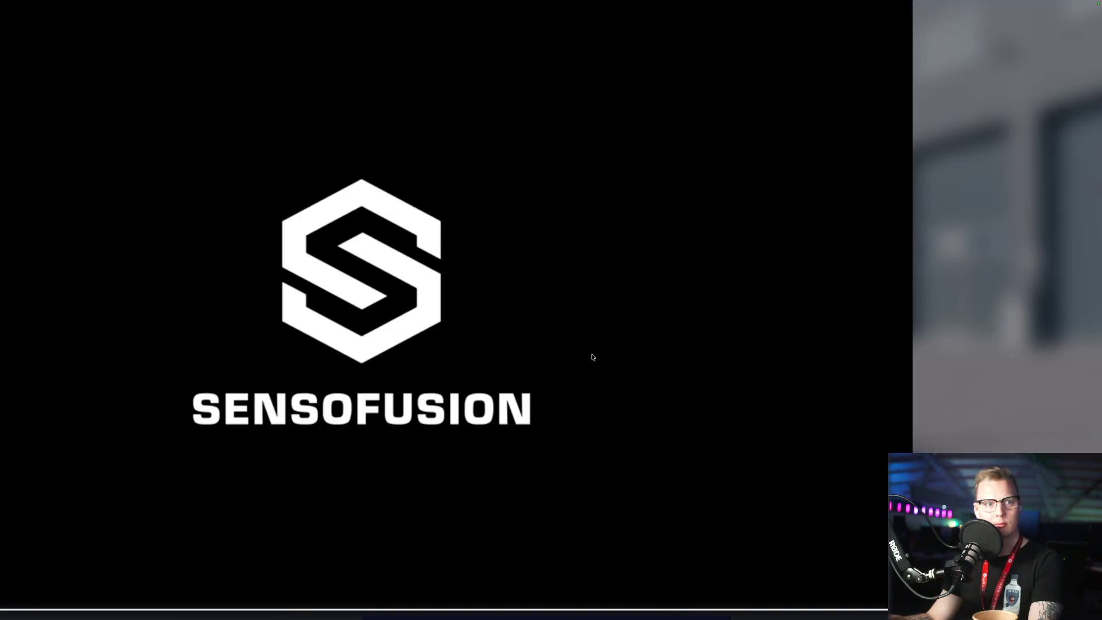
{"action": "key", "text": "Escape"}
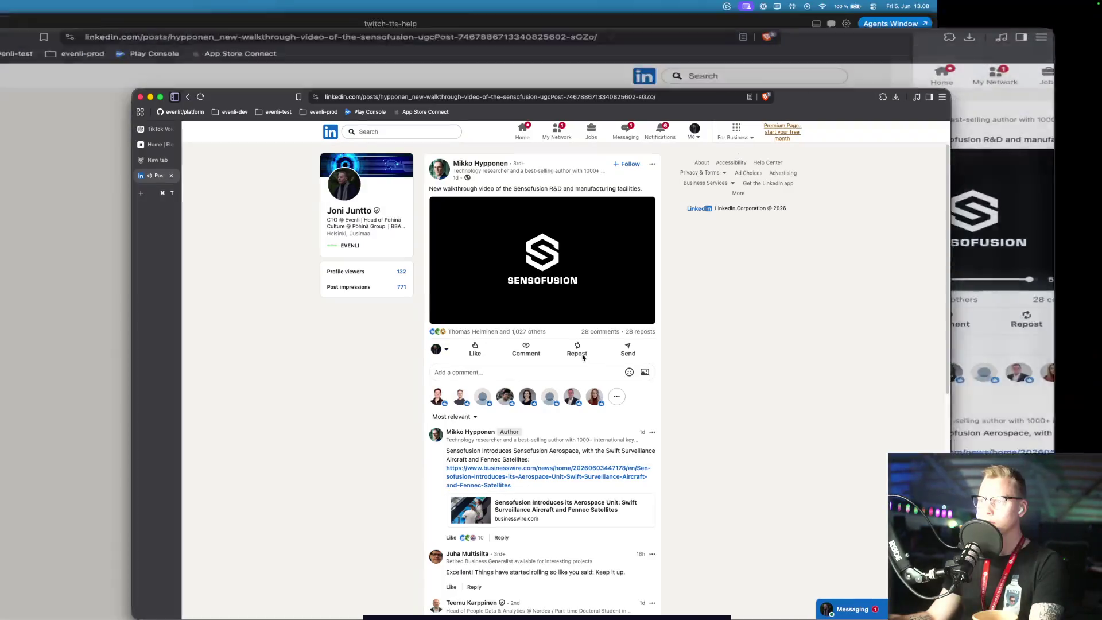
Close the LinkedIn tab and hide the browser to reveal the Effect House project
{"action": "key", "text": "super+w"}
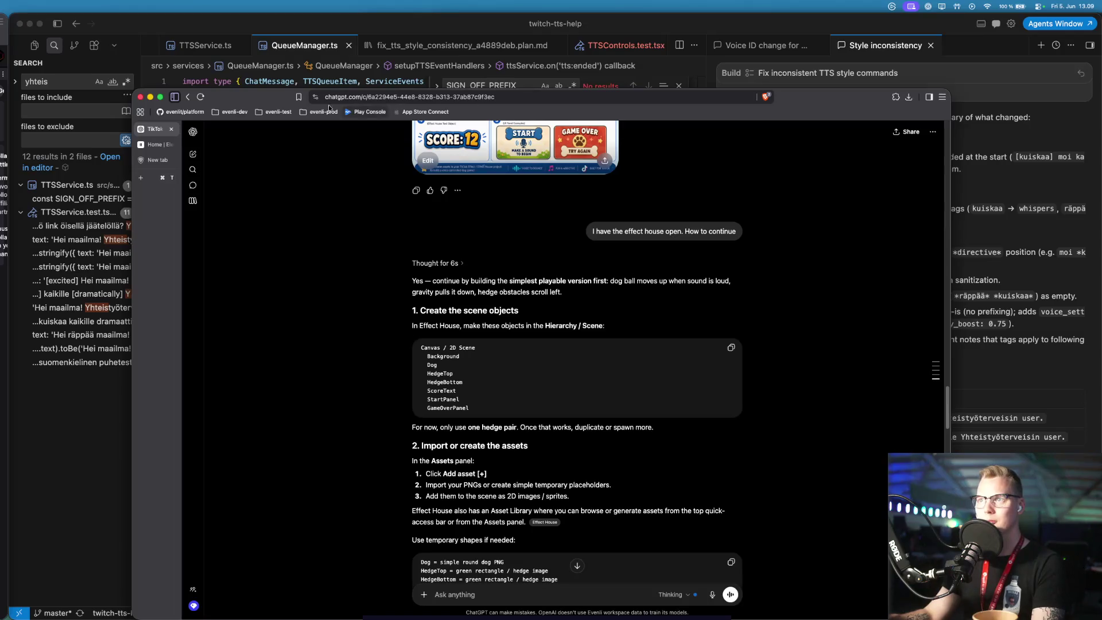
{"action": "key", "text": "super+h"}
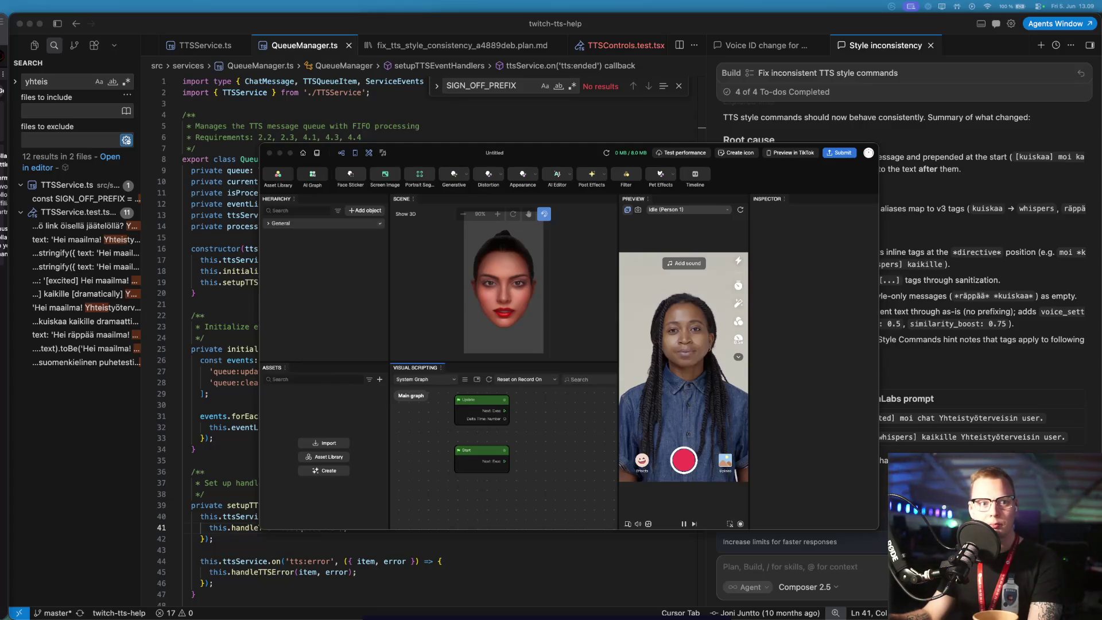
Add a 2D Scene Object via the Hierarchy's Add object menu, then return to the code editor
{"action": "left_click", "coordinate": [366, 269]}
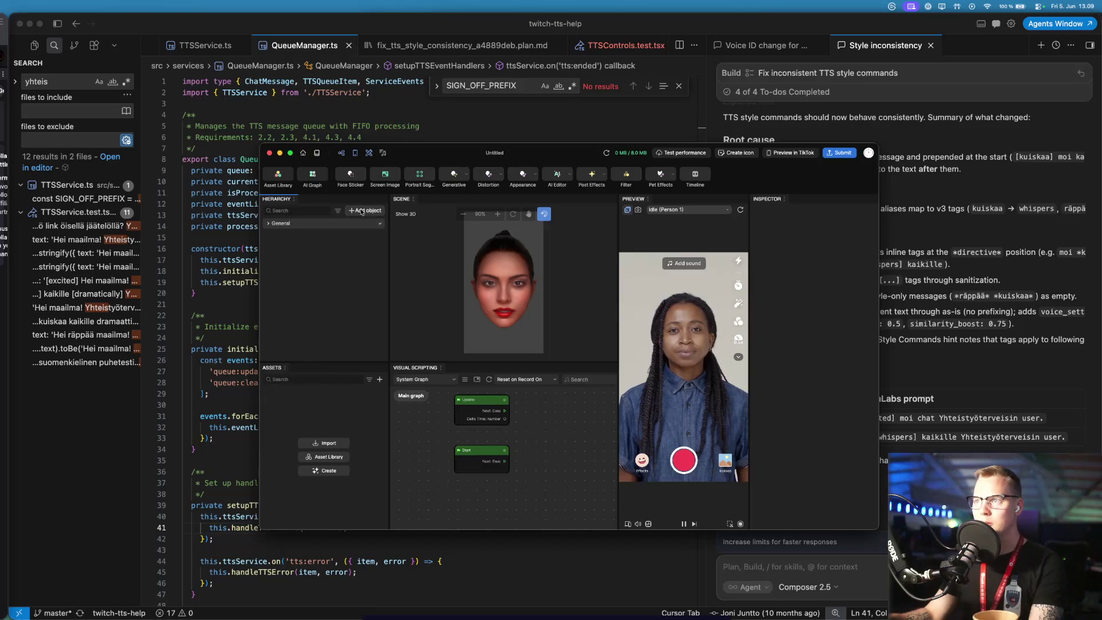
{"action": "left_click", "coordinate": [362, 212]}
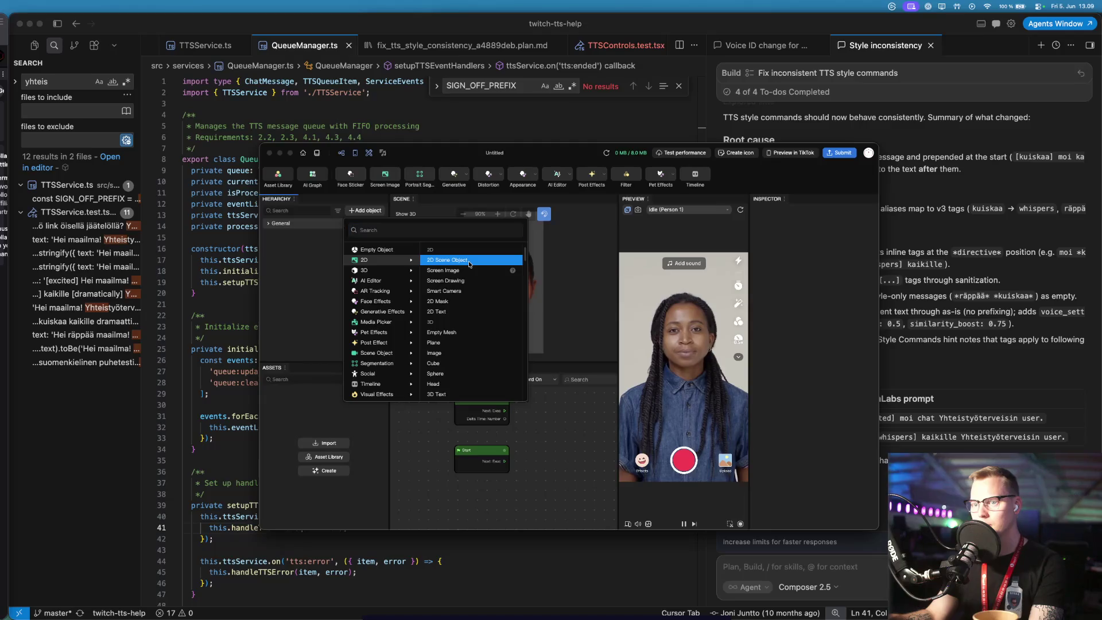
{"action": "left_click", "coordinate": [469, 264]}
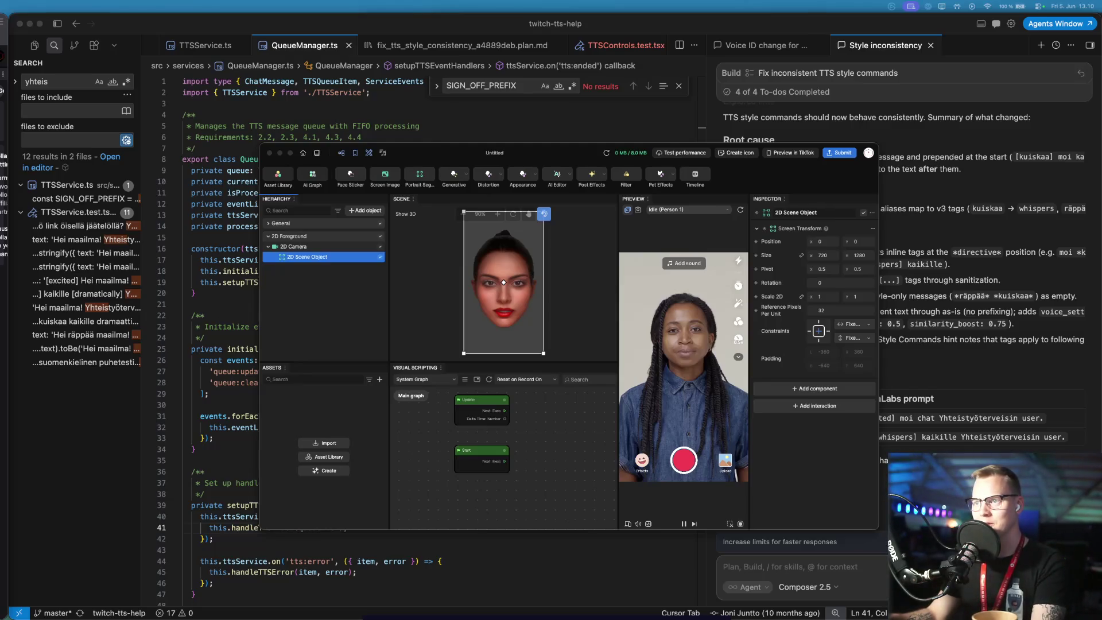
{"action": "left_click", "coordinate": [198, 219]}
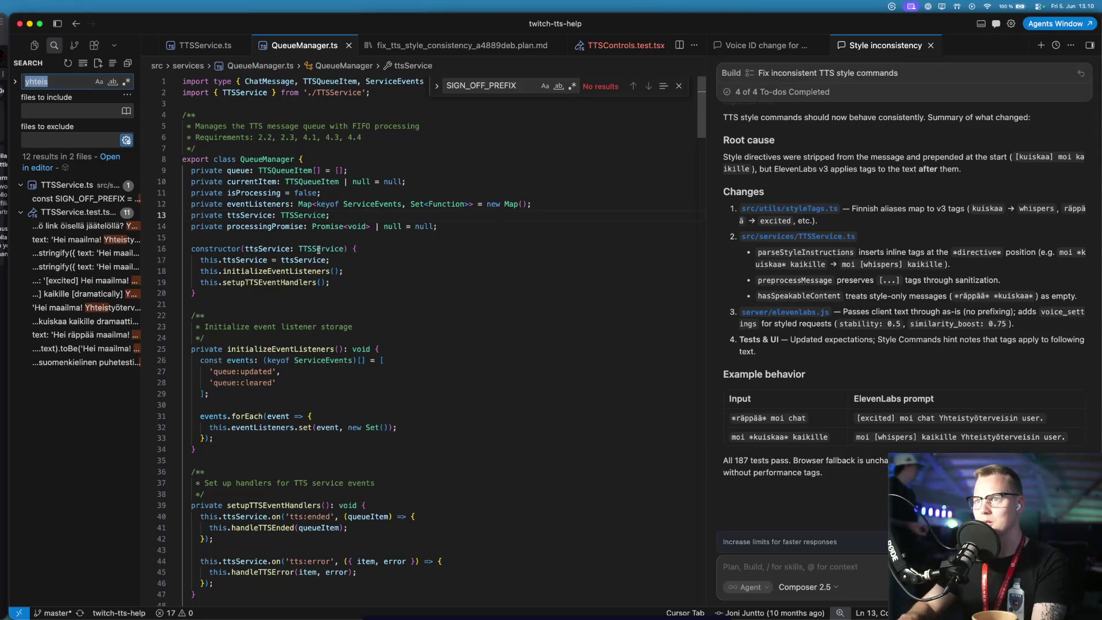
Trim the SIGN_OFF_PREFIX on line 17 of TTSService.ts to 'terveisin' and save
{"action": "key", "text": "Down"}
{"action": "key", "text": "Return"}
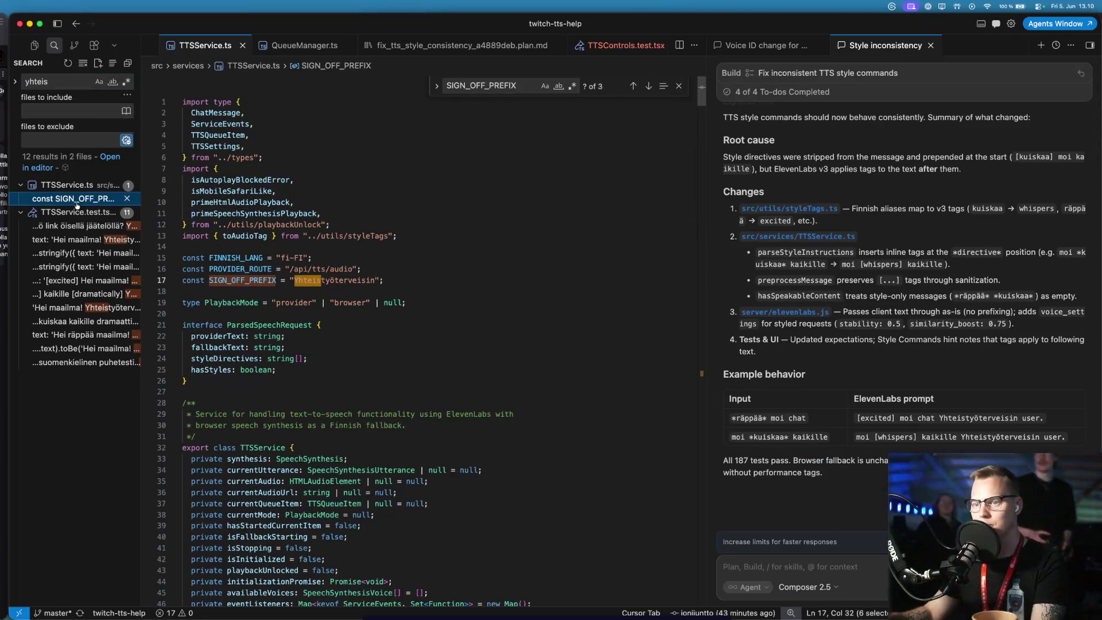
{"action": "double_click", "coordinate": [331, 281]}
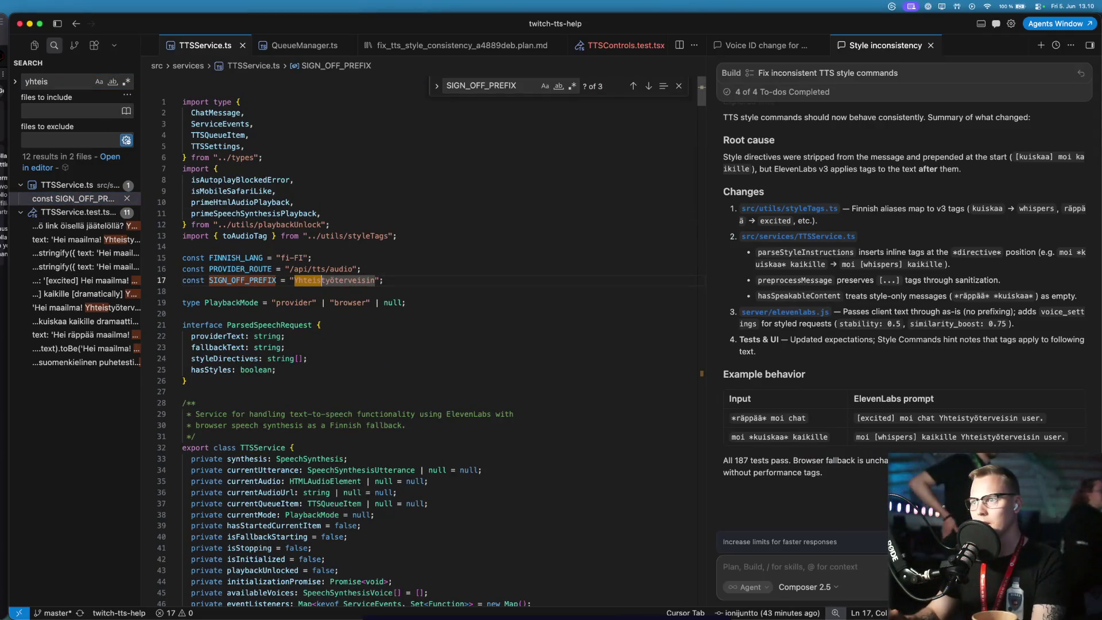
{"action": "left_click_drag", "start_coordinate": [294, 280], "coordinate": [339, 280]}
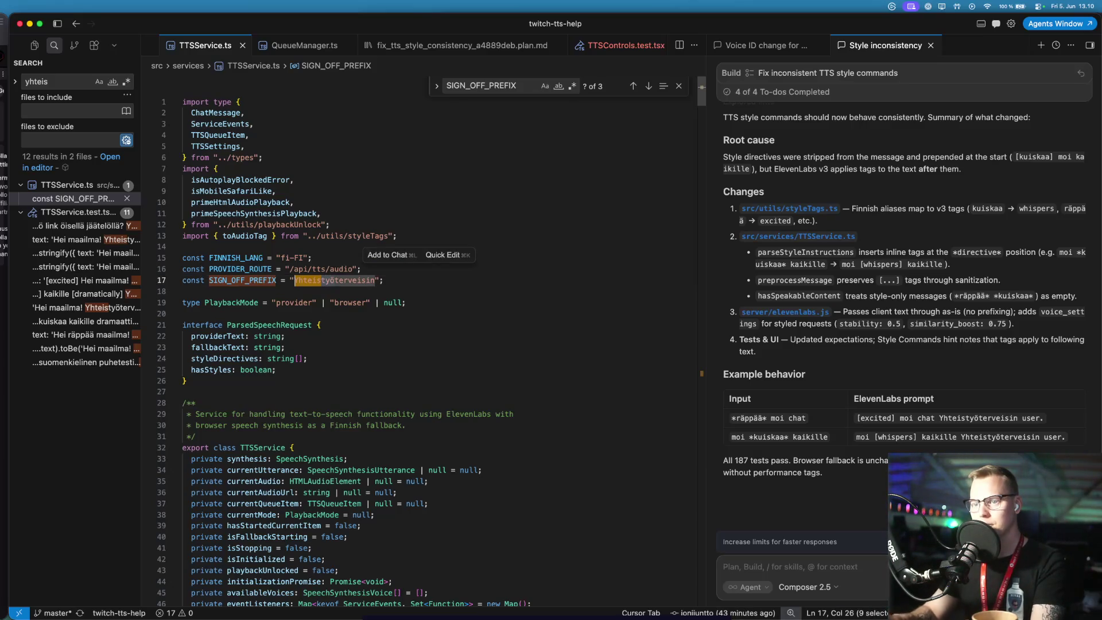
{"action": "key", "text": "BackSpace"}
{"action": "key", "text": "super+s"}
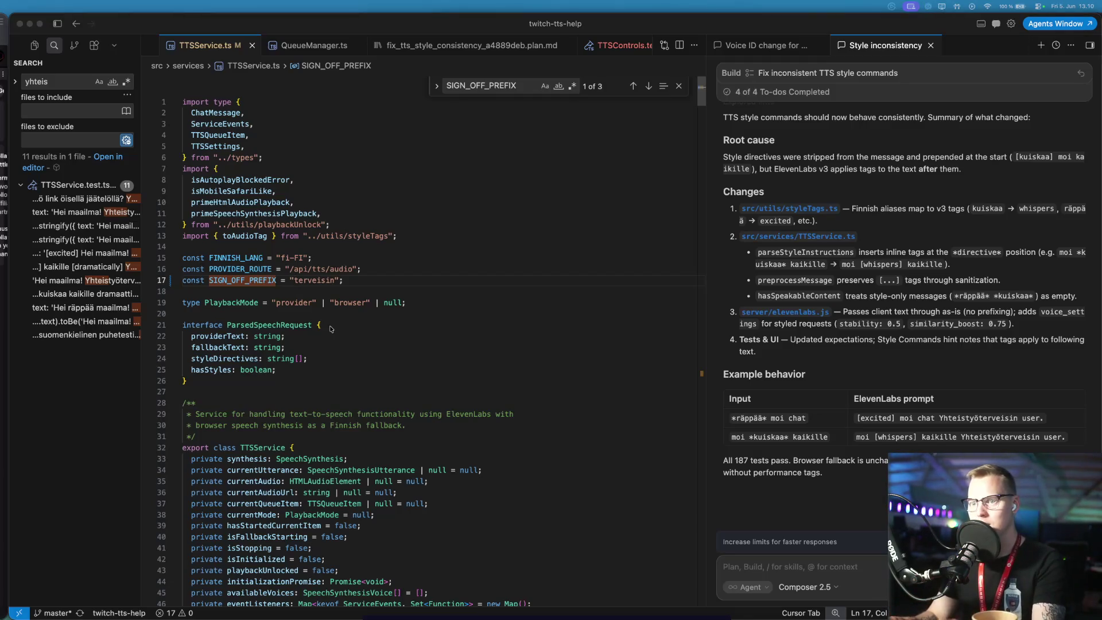
{"action": "key", "text": "super+Tab"}
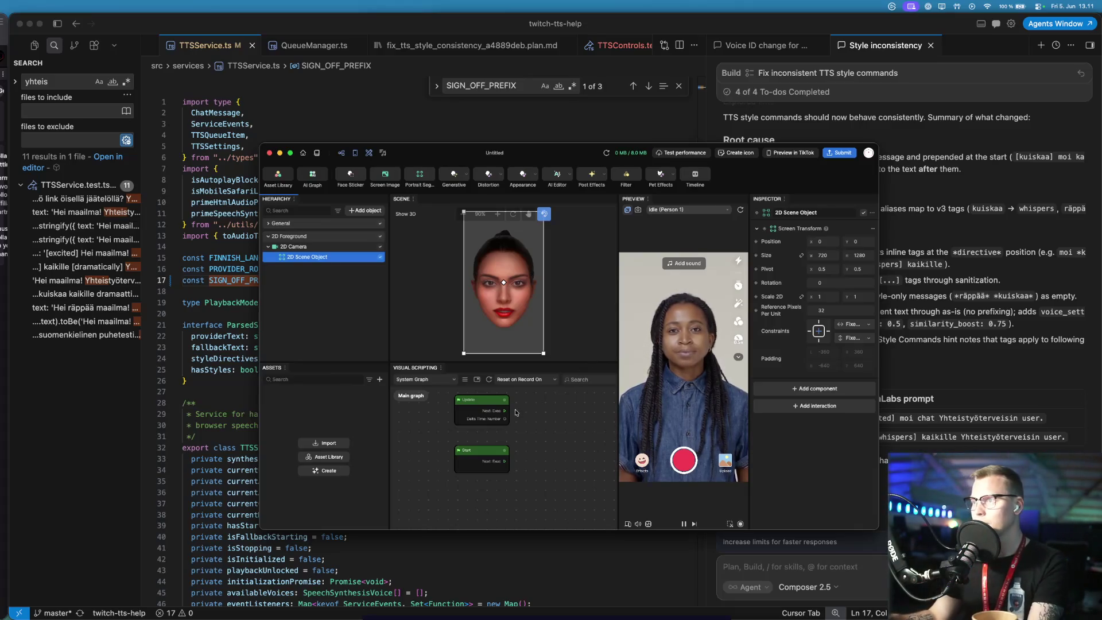
Change the SIGN_OFF_PREFIX value to 'tee' and save TTSService.ts
{"action": "left_click", "coordinate": [224, 348]}
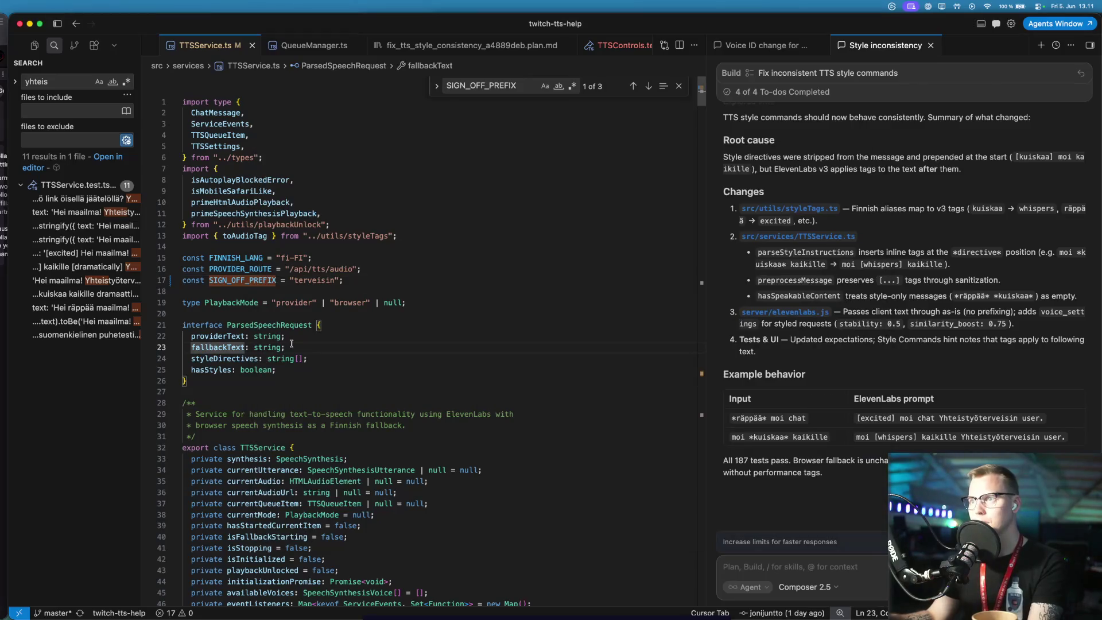
{"action": "double_click", "coordinate": [326, 277]}
{"action": "type", "text": "t."}
{"action": "key", "text": "BackSpace"}
{"action": "type", "text": "ee:"}
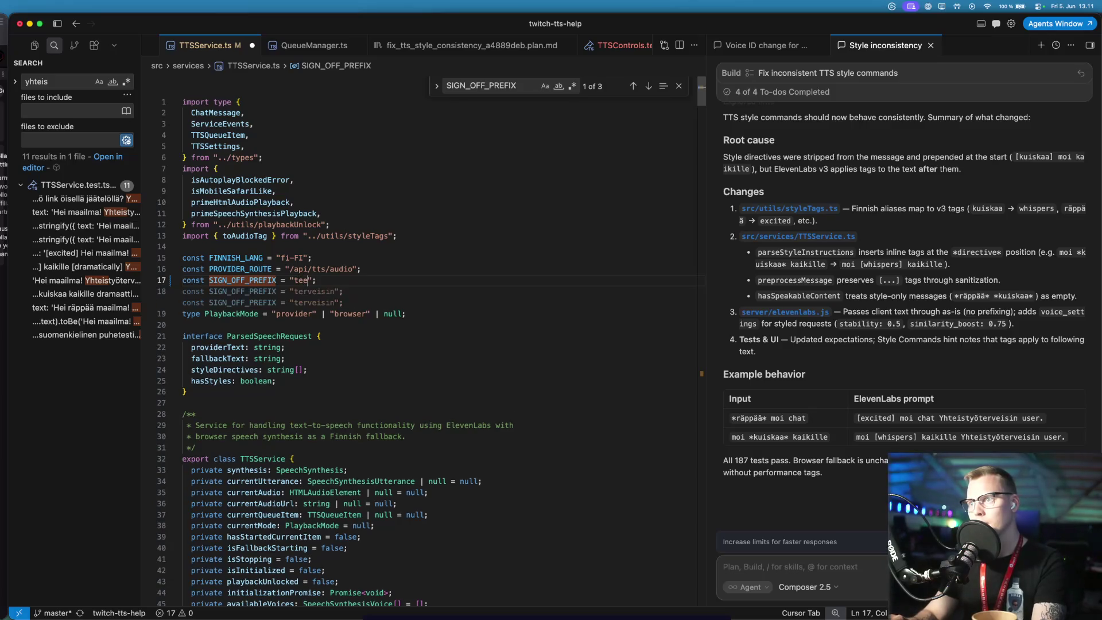
{"action": "key", "text": "BackSpace"}
{"action": "key", "text": "cmd+s"}
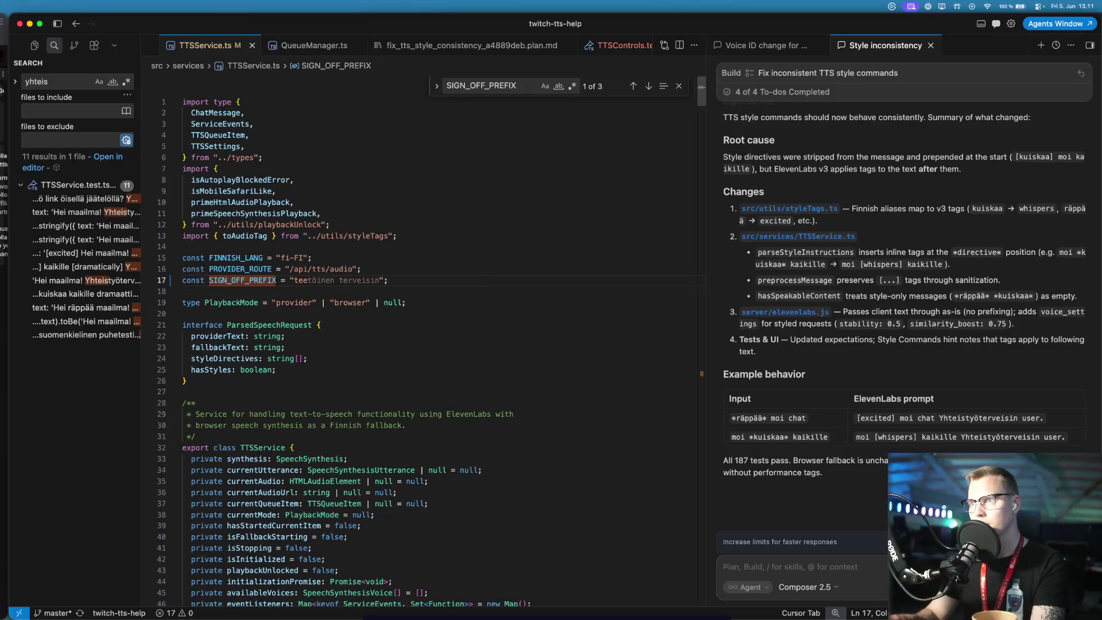
{"action": "left_click", "coordinate": [373, 362]}
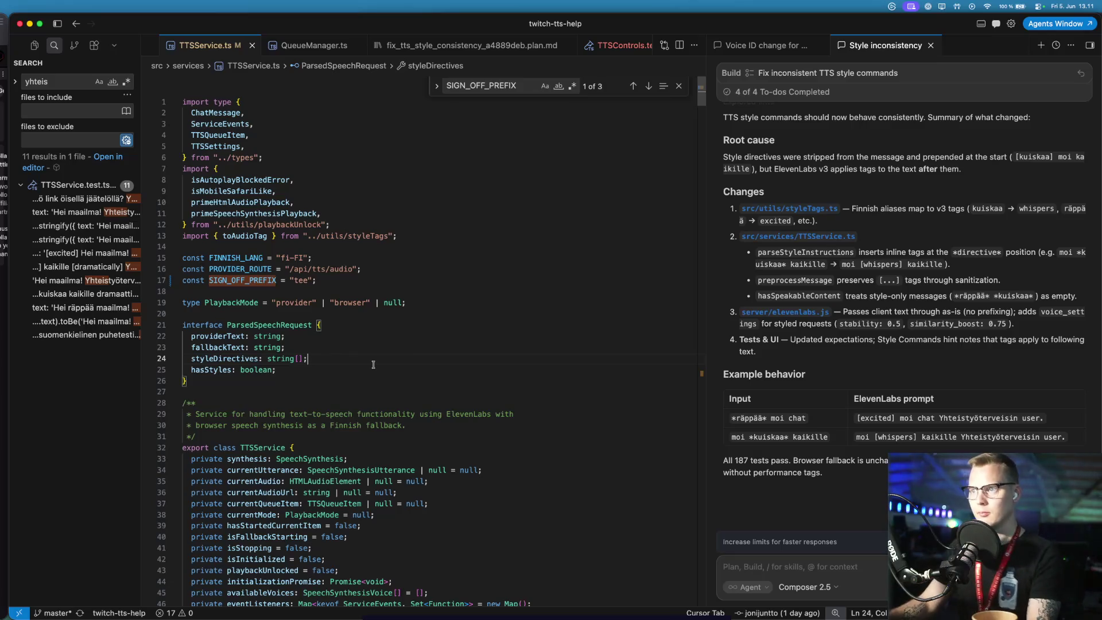
{"action": "key", "text": "cmd+Tab"}
{"action": "key", "text": "cmd+Tab"}
{"action": "key", "text": "cmd+Tab"}
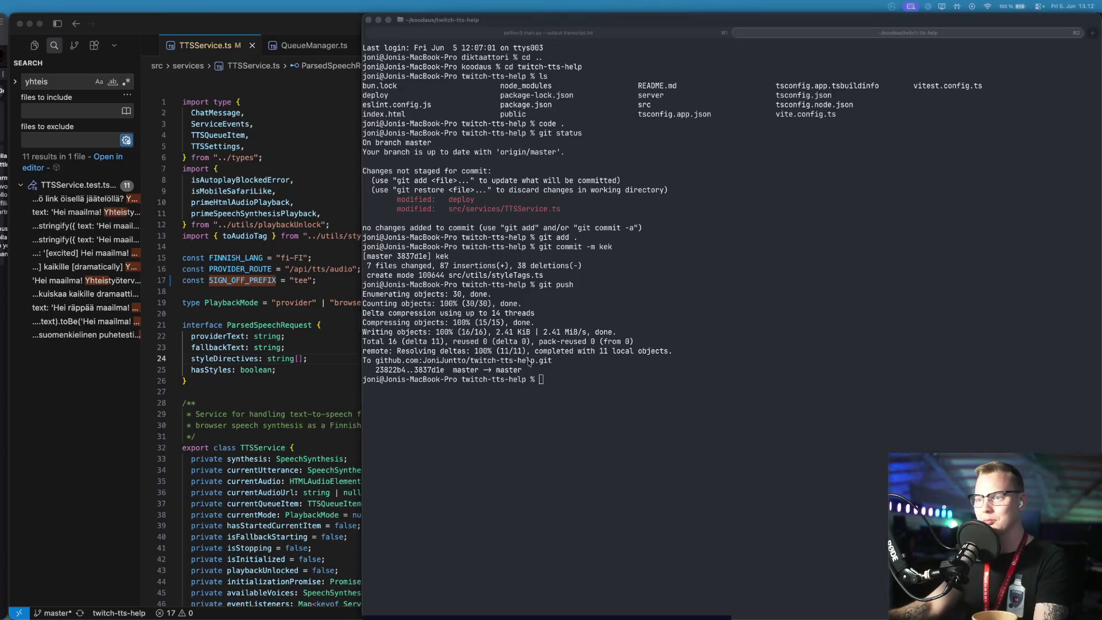
Stage all changes, commit them as 'kek' and push to GitHub
{"action": "left_click", "coordinate": [601, 295]}
{"action": "type", "text": "git add ."}
{"action": "key", "text": "Return"}
{"action": "type", "text": "git commit -m kek"}
{"action": "key", "text": "Return"}
{"action": "type", "text": "git push"}
{"action": "key", "text": "Return"}
Close the old server terminal window and terminate its ssh session
{"action": "key", "text": "super+Tab"}
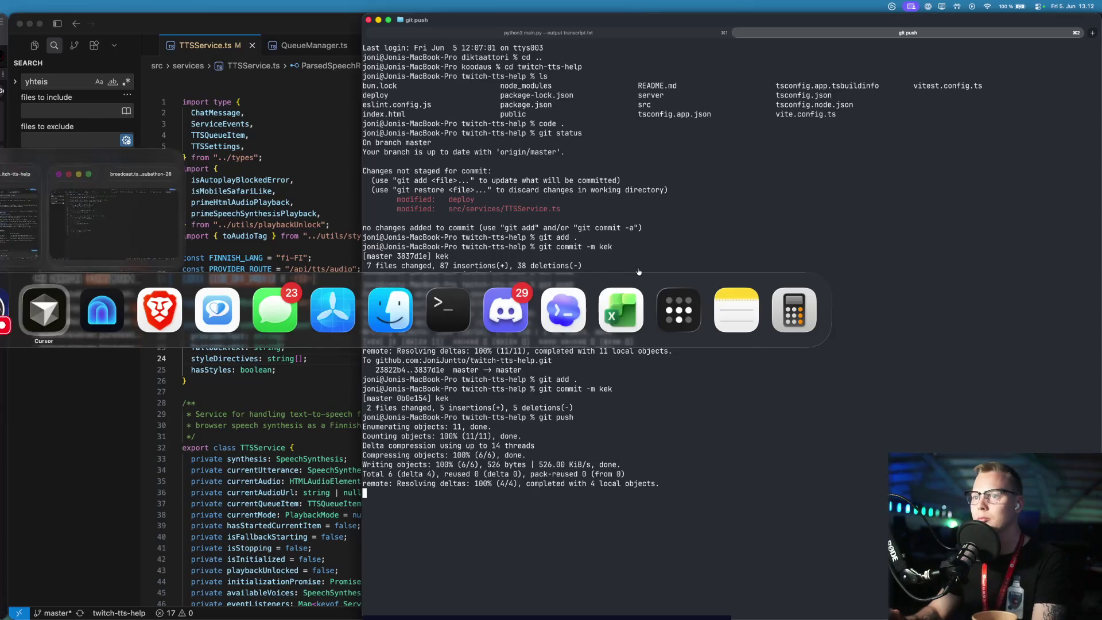
{"action": "key", "text": "super+Tab"}
{"action": "key", "text": "super+Tab"}
{"action": "key", "text": "super+Tab"}
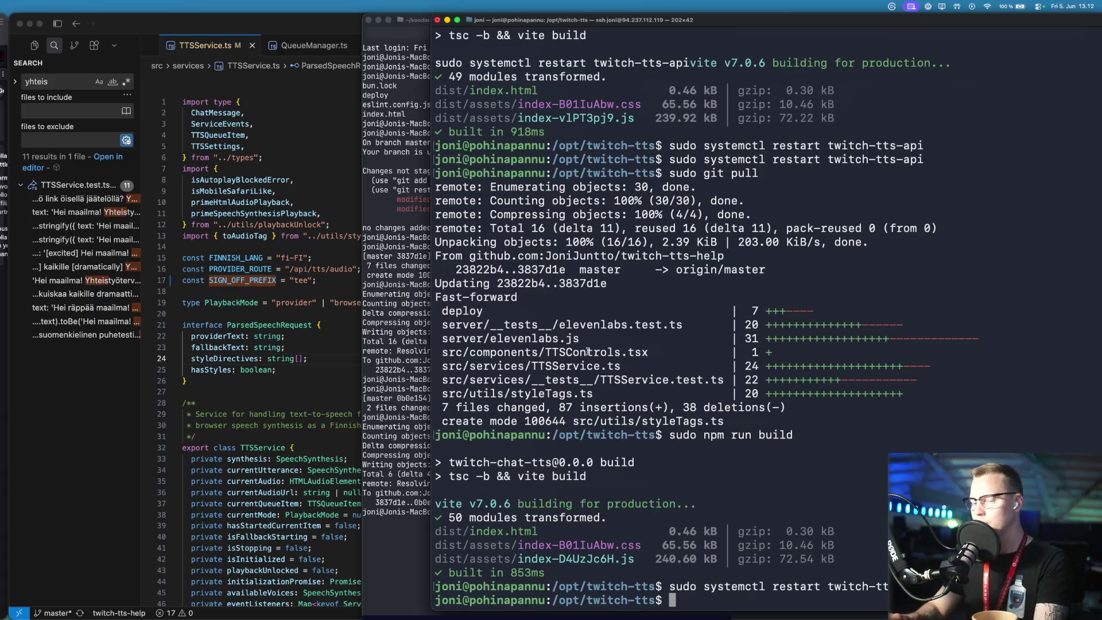
{"action": "key", "text": "super+w"}
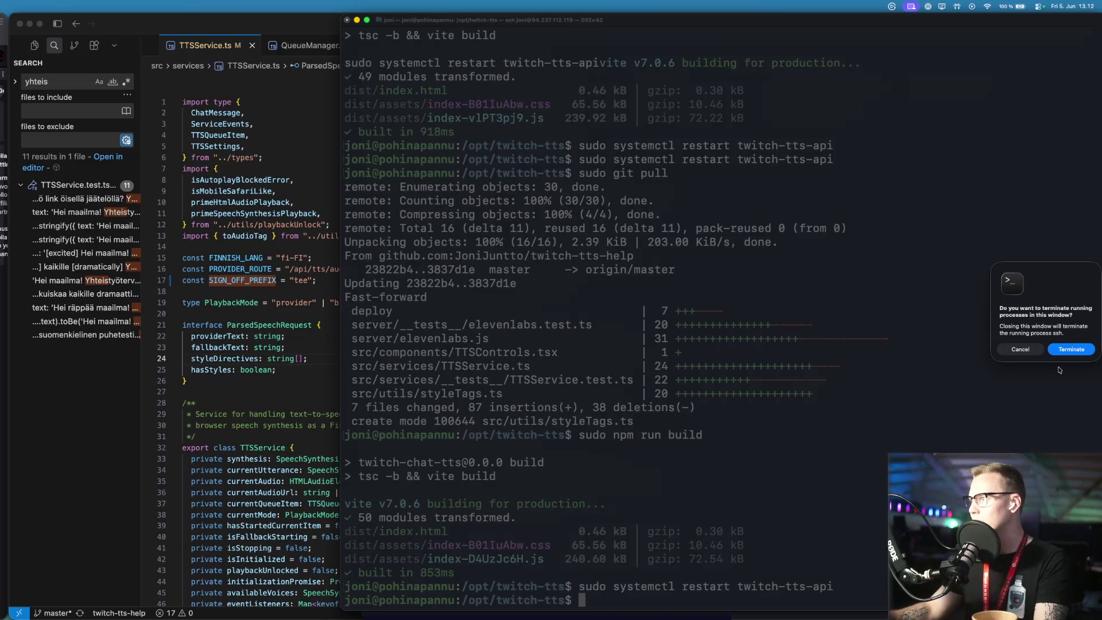
{"action": "left_click", "coordinate": [1063, 348]}
Launch a new Terminal window from the app launcher and enlarge it
{"action": "key", "text": "super+space"}
{"action": "type", "text": "terminal"}
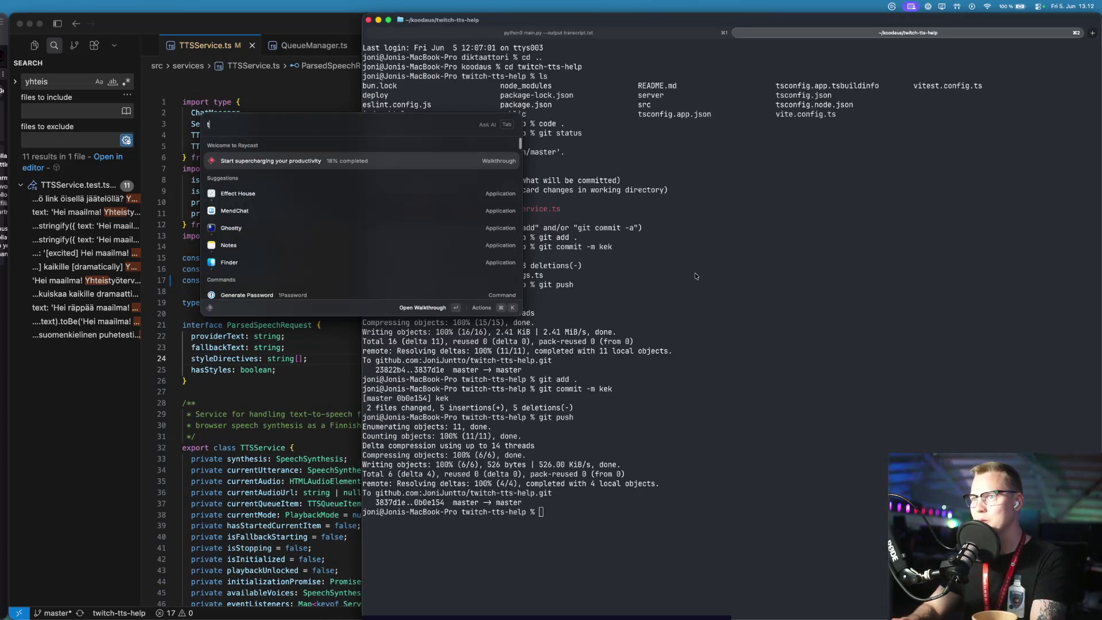
{"action": "key", "text": "Return"}
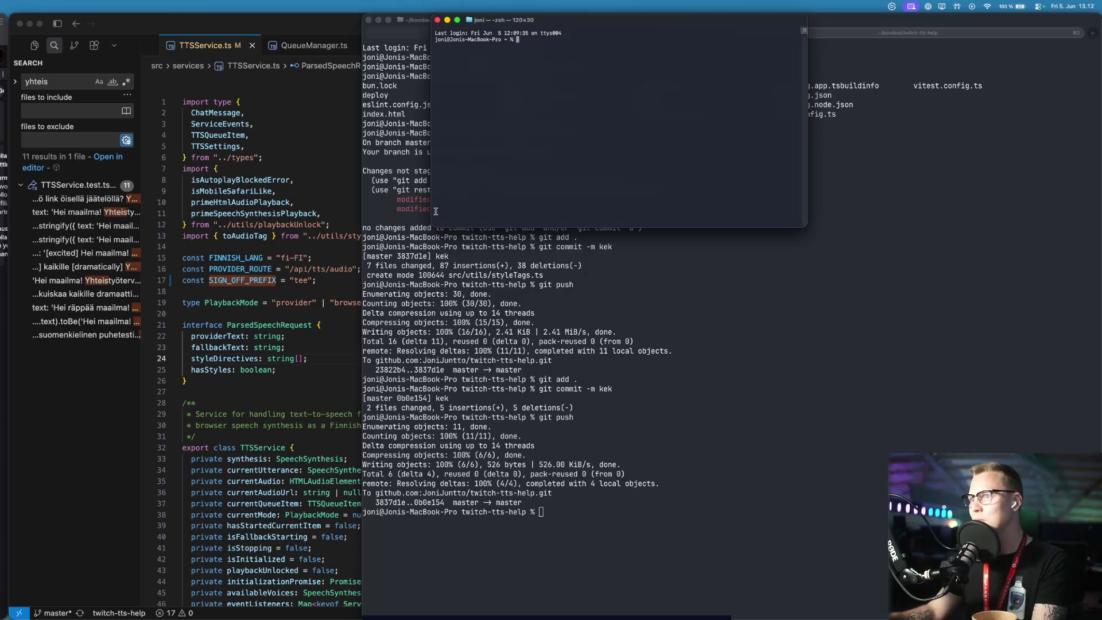
{"action": "left_click_drag", "start_coordinate": [432, 227], "coordinate": [164, 518]}
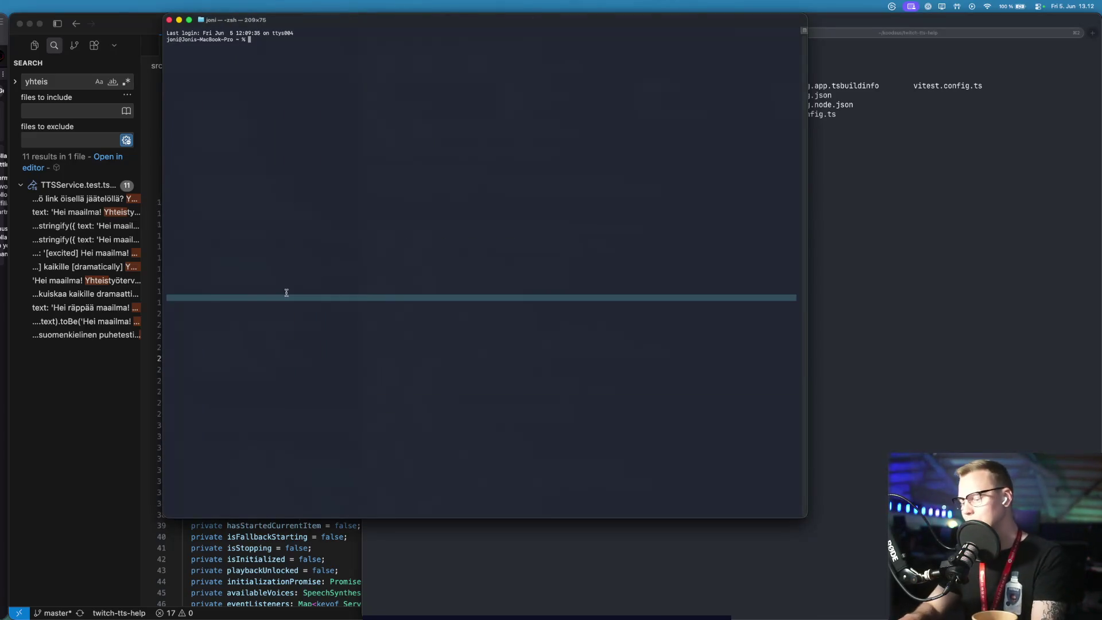
SSH into the remote Ubuntu server with larger terminal text, then shrink the window
{"action": "type", "text": "ssh joni@94.237.112.119"}
{"action": "key", "text": "super+plus"}
{"action": "key", "text": "super+plus"}
{"action": "key", "text": "Return"}
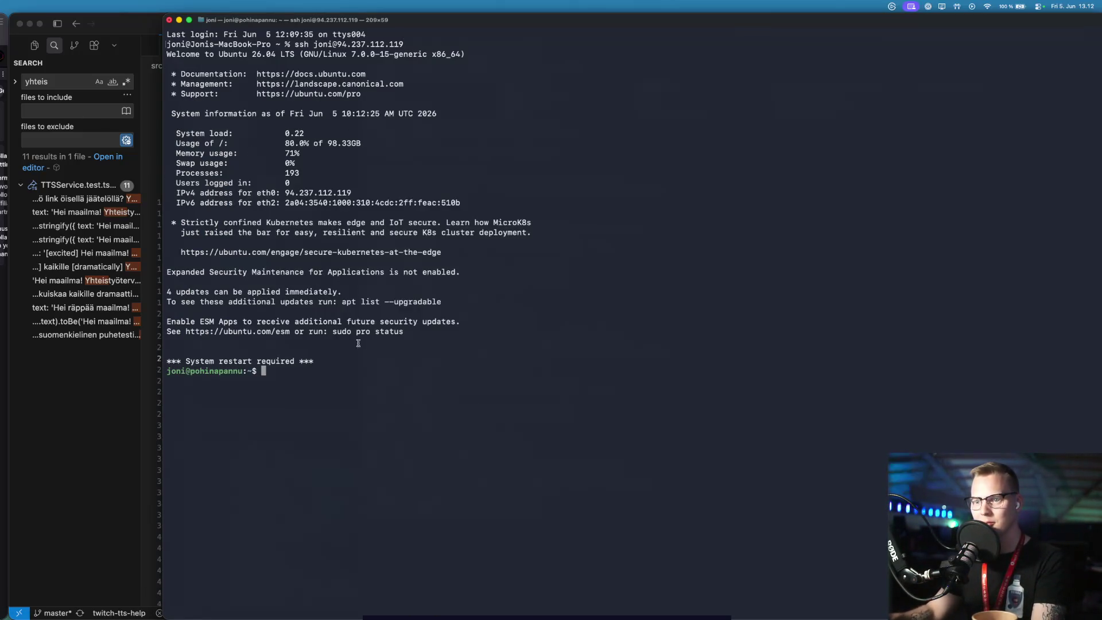
{"action": "mouse_move", "coordinate": [165, 16]}
{"action": "left_mouse_down"}
{"action": "mouse_move", "coordinate": [241, 96]}
{"action": "mouse_move", "coordinate": [580, 282]}
{"action": "mouse_move", "coordinate": [546, 242]}
{"action": "mouse_move", "coordinate": [230, 90]}
{"action": "left_mouse_up"}
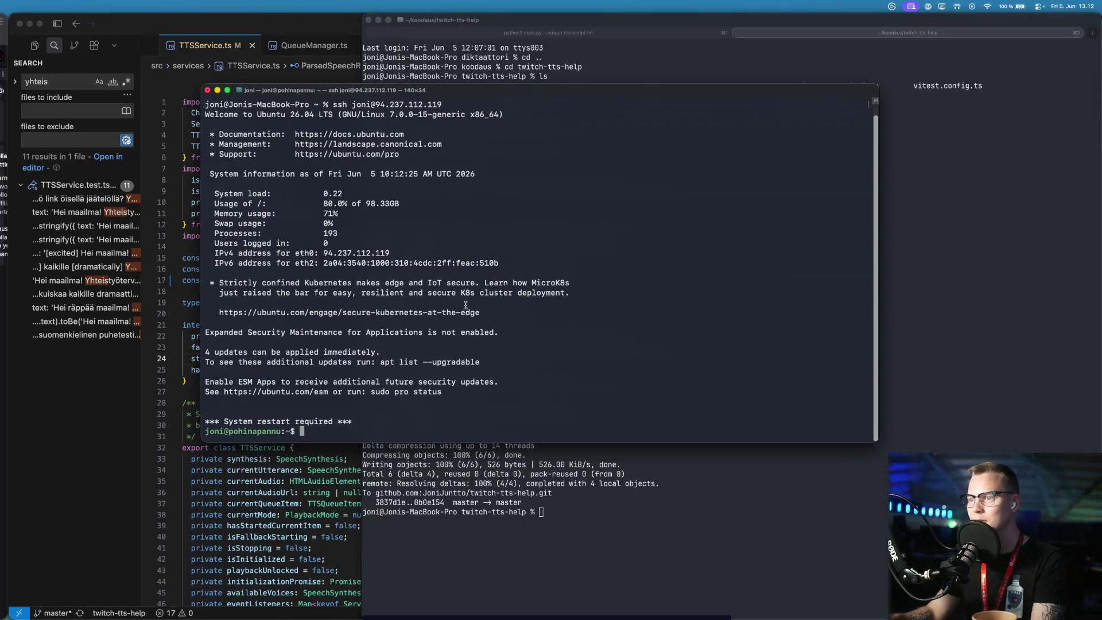
Start 'sudo docker compose up -d --build', then cancel it at the password prompt
{"action": "type", "text": "sudo docker compose up -d --build"}
{"action": "key", "text": "Return"}
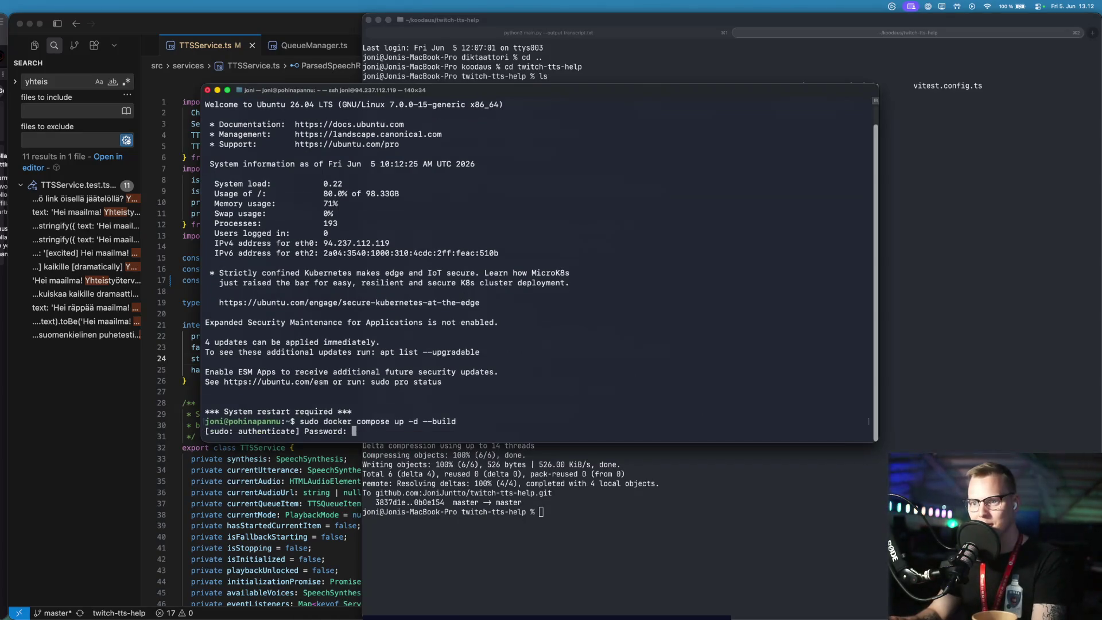
{"action": "key", "text": "ctrl+c"}
{"action": "key", "text": "ctrl+c"}
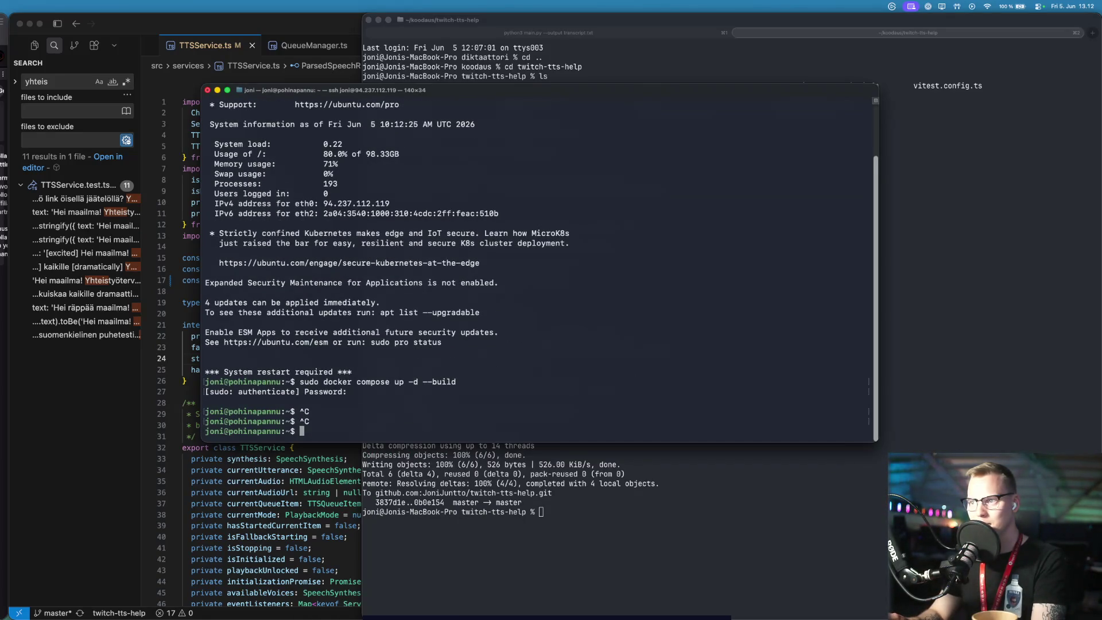
Type a cd command at the remote prompt, switch windows, then refocus the terminal and erase it
{"action": "type", "text": "cd "}
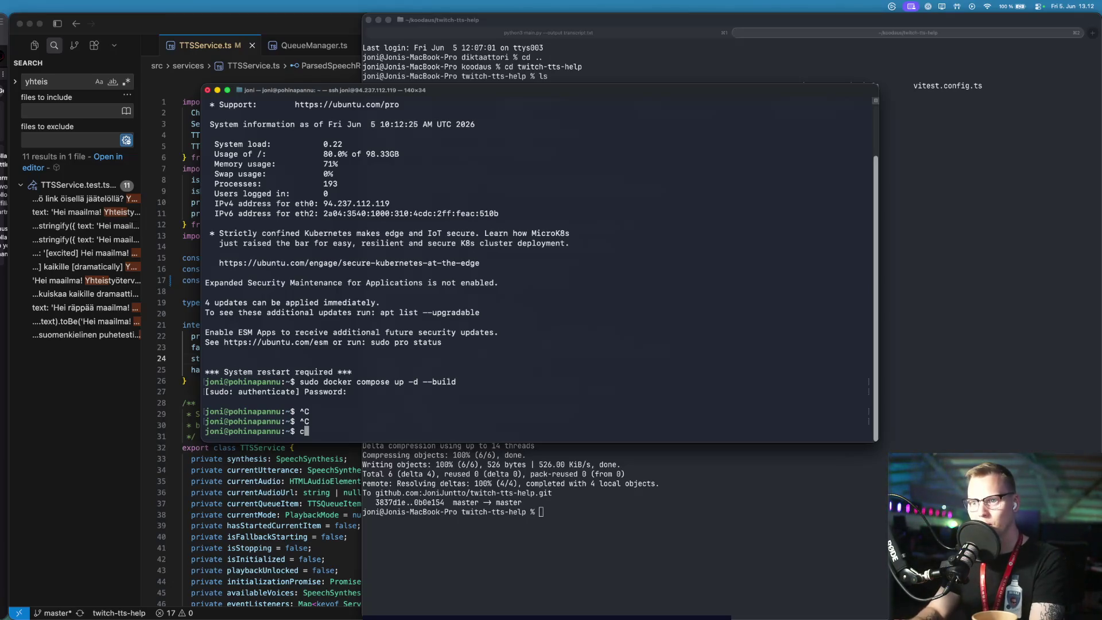
{"action": "type", "text": "/"}
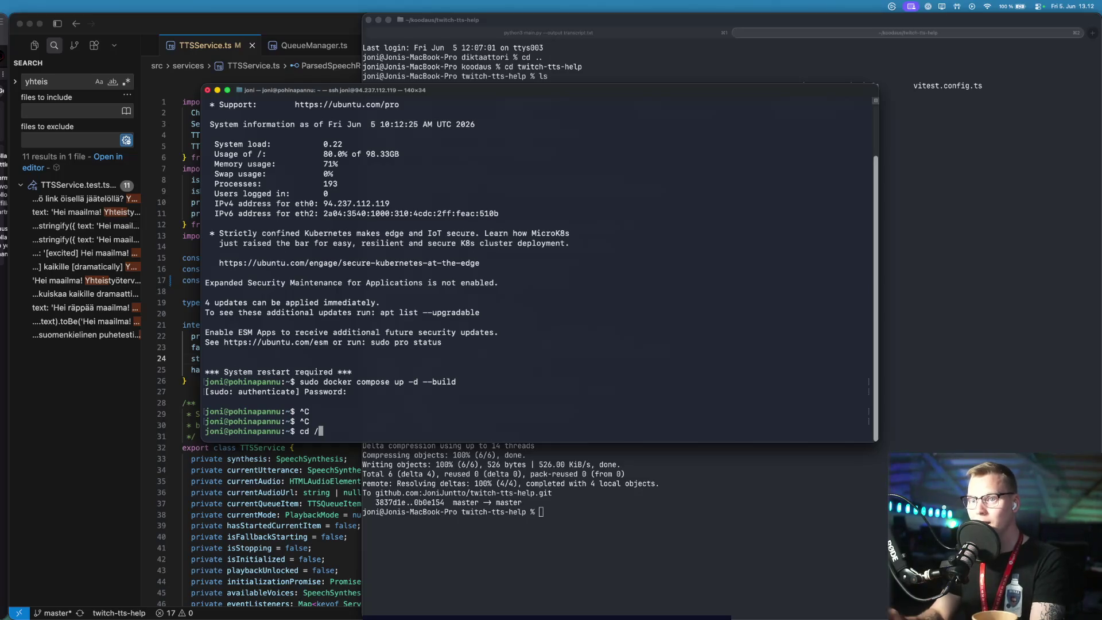
{"action": "key", "text": "super+Tab"}
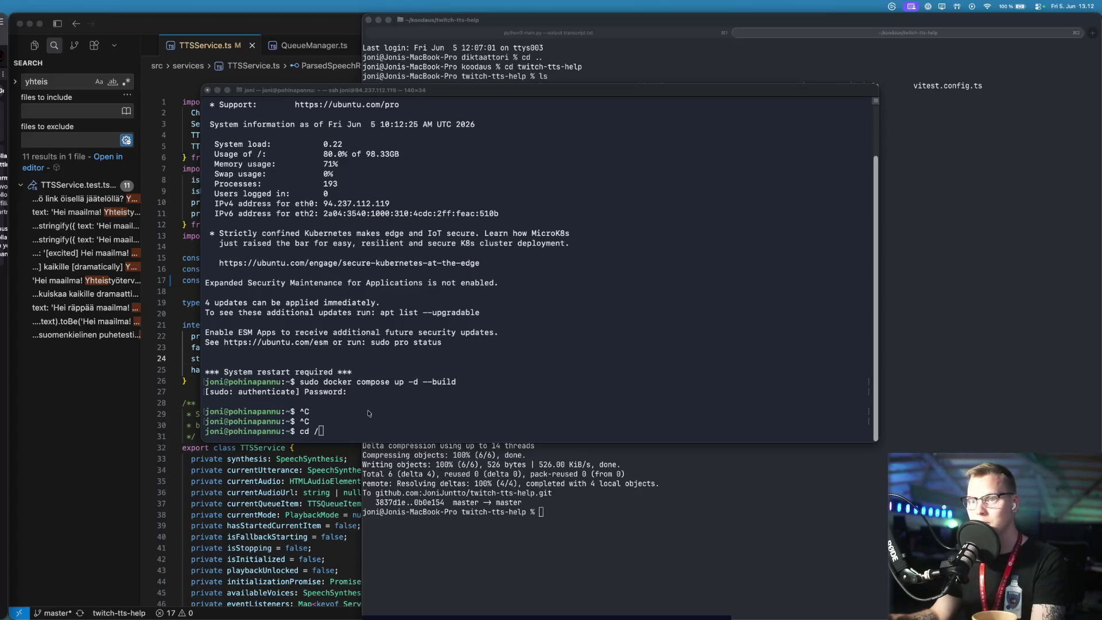
{"action": "left_click", "coordinate": [545, 334]}
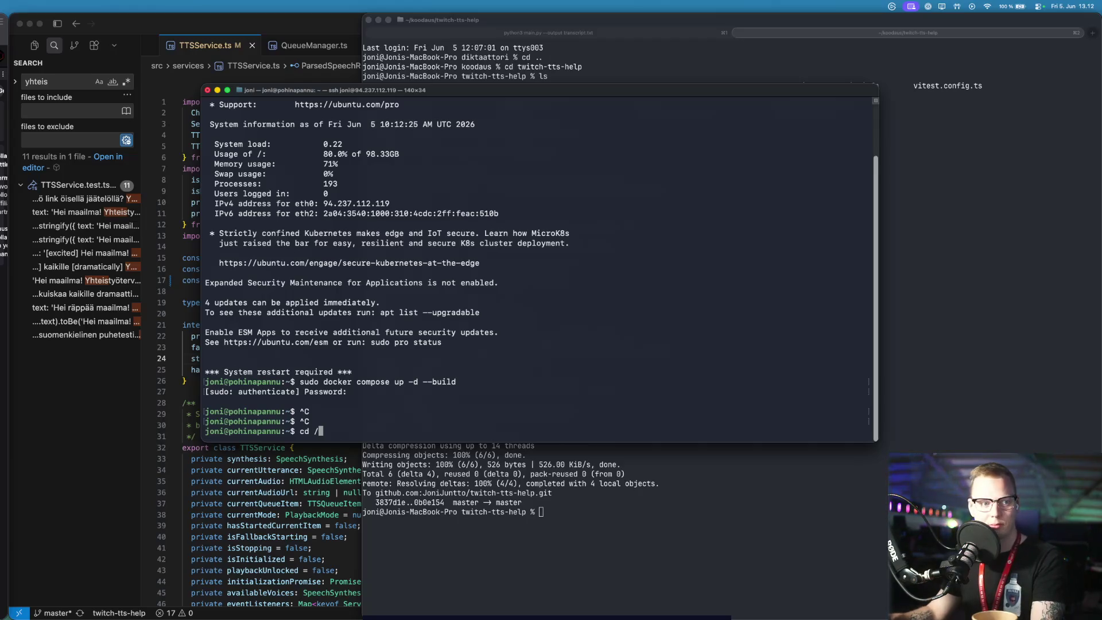
{"action": "key", "text": "super+Tab"}
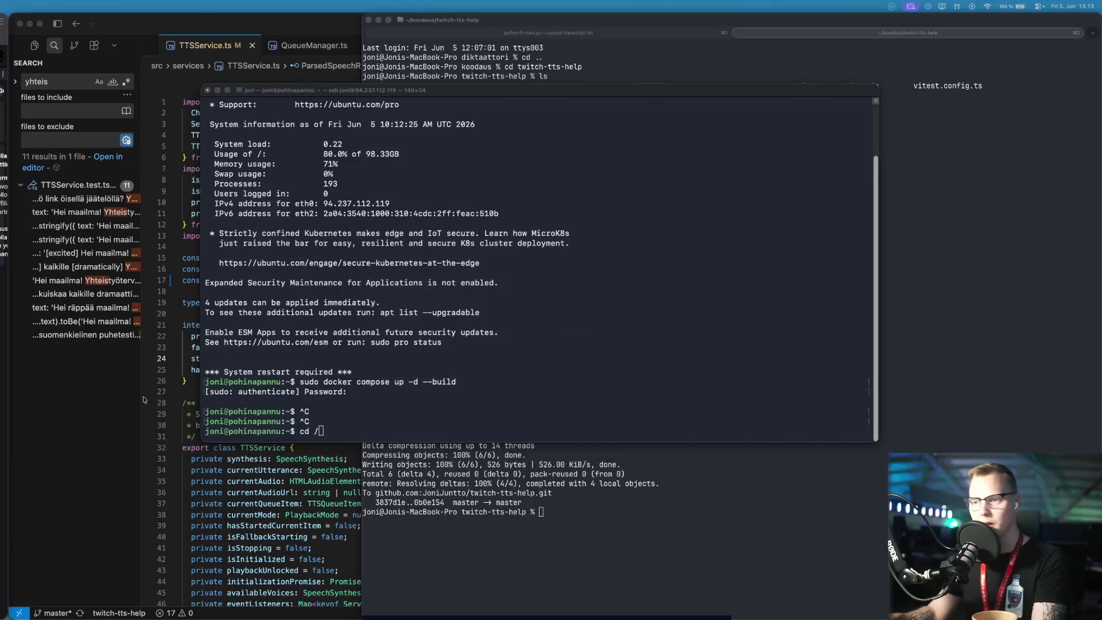
{"action": "left_click", "coordinate": [605, 271]}
{"action": "key", "text": "BackSpace"}
{"action": "key", "text": "BackSpace"}
{"action": "key", "text": "BackSpace"}
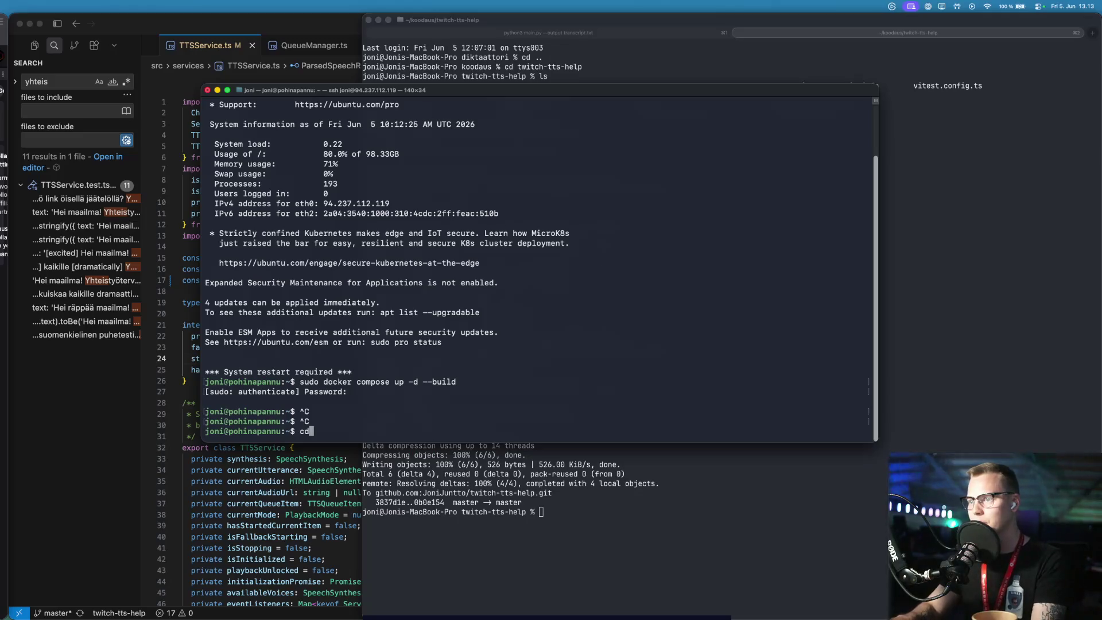
{"action": "type", "text": "cd"}
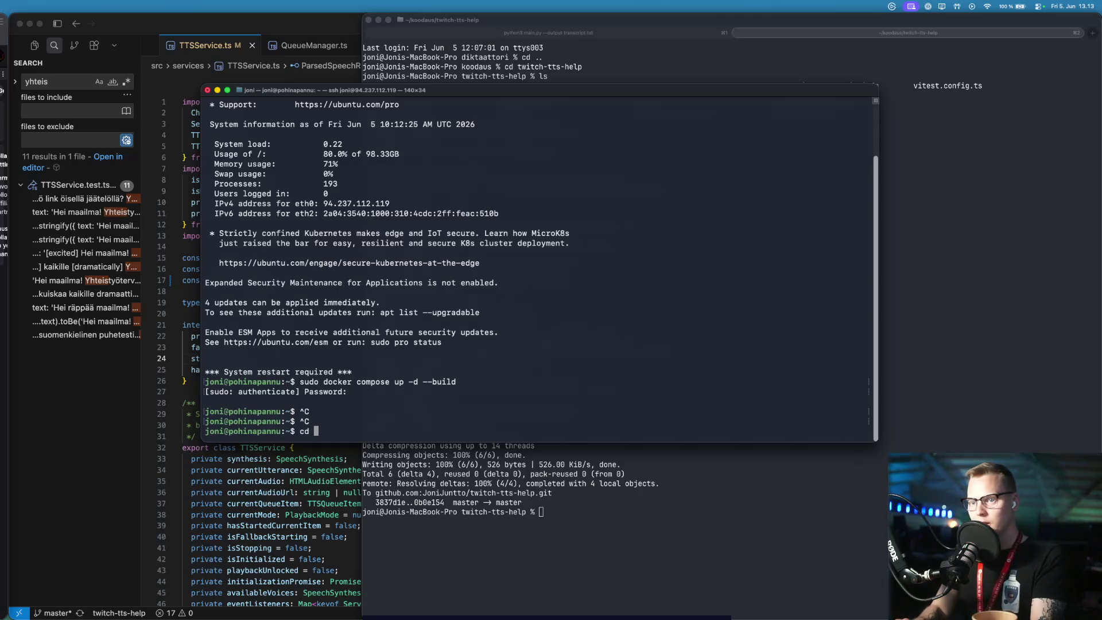
{"action": "key", "text": "BackSpace"}
{"action": "key", "text": "BackSpace"}
{"action": "key", "text": "BackSpace"}
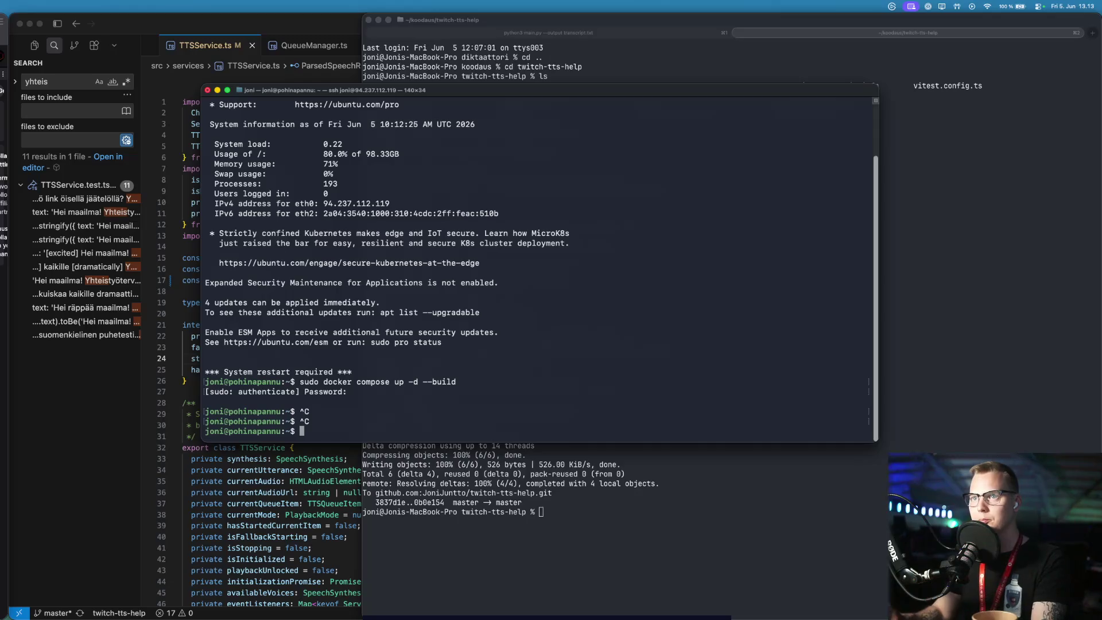
{"action": "key", "text": "super+Tab"}
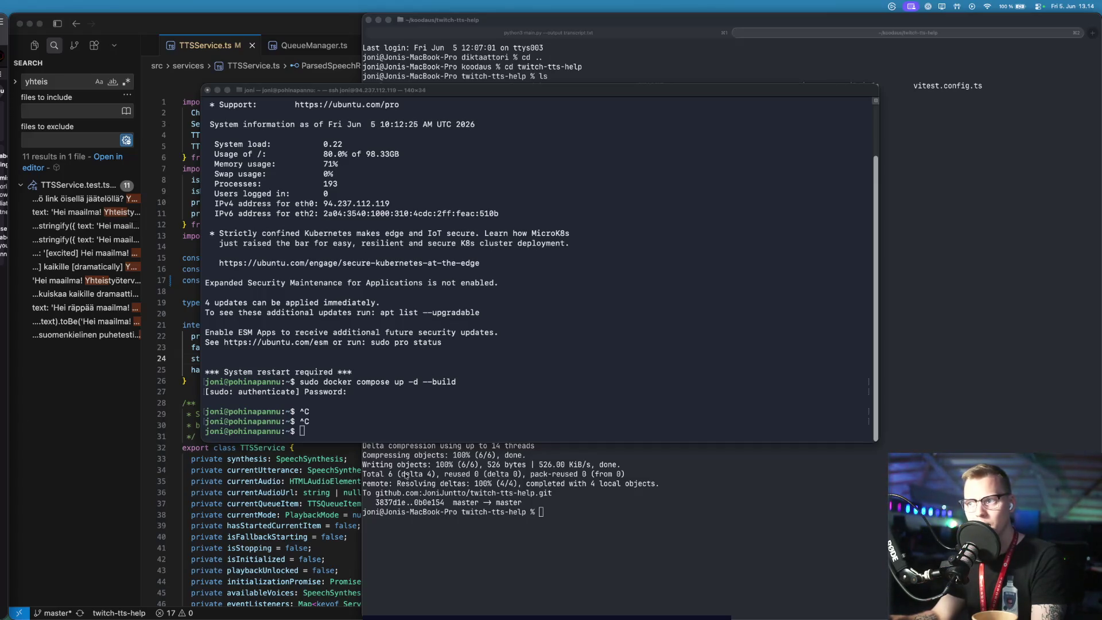
{"action": "left_click", "coordinate": [518, 321]}
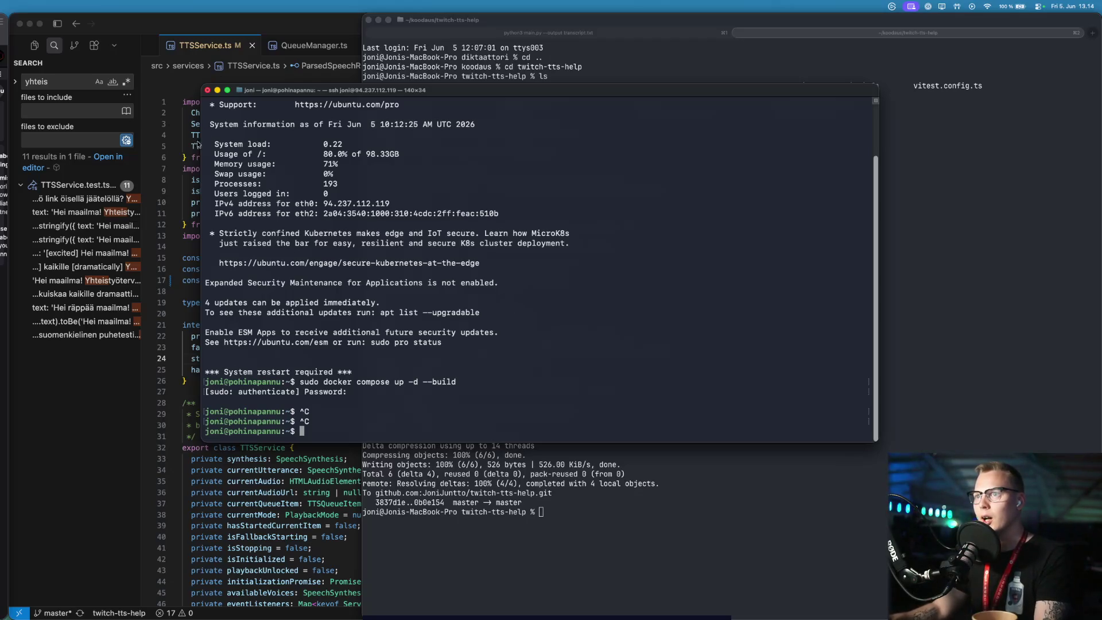
In Cursor, open the deploy script and copy its five commands
{"action": "key", "text": "super+Tab"}
{"action": "key", "text": "super+p"}
{"action": "type", "text": "deploy"}
{"action": "key", "text": "Return"}
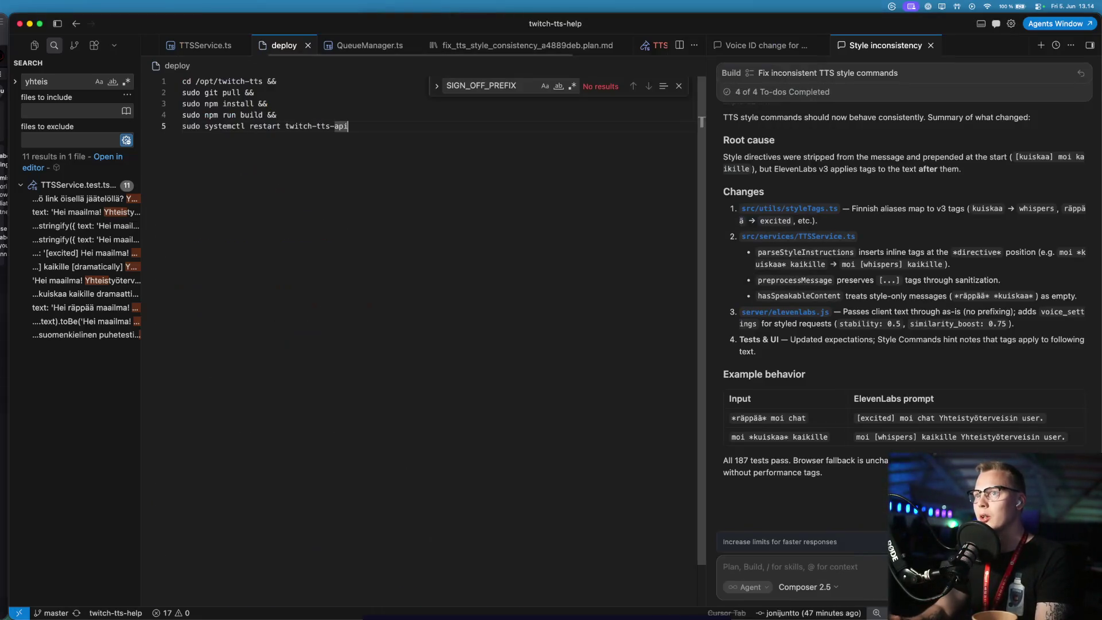
{"action": "mouse_move", "coordinate": [182, 81]}
{"action": "left_mouse_down"}
{"action": "mouse_move", "coordinate": [278, 95]}
{"action": "mouse_move", "coordinate": [281, 126]}
{"action": "mouse_move", "coordinate": [350, 126]}
{"action": "left_mouse_up"}
{"action": "key", "text": "super+c"}
Paste and run the deploy commands on the server, entering the sudo password
{"action": "key", "text": "super+Tab"}
{"action": "key", "text": "super+v"}
{"action": "key", "text": "Return"}
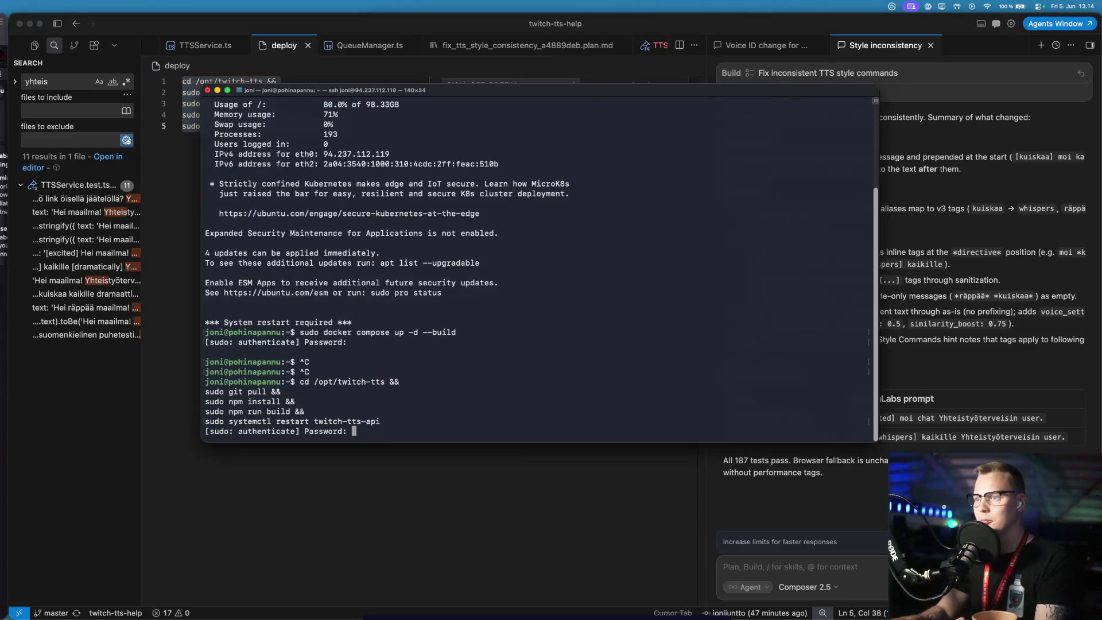
{"action": "type", "text": "**********"}
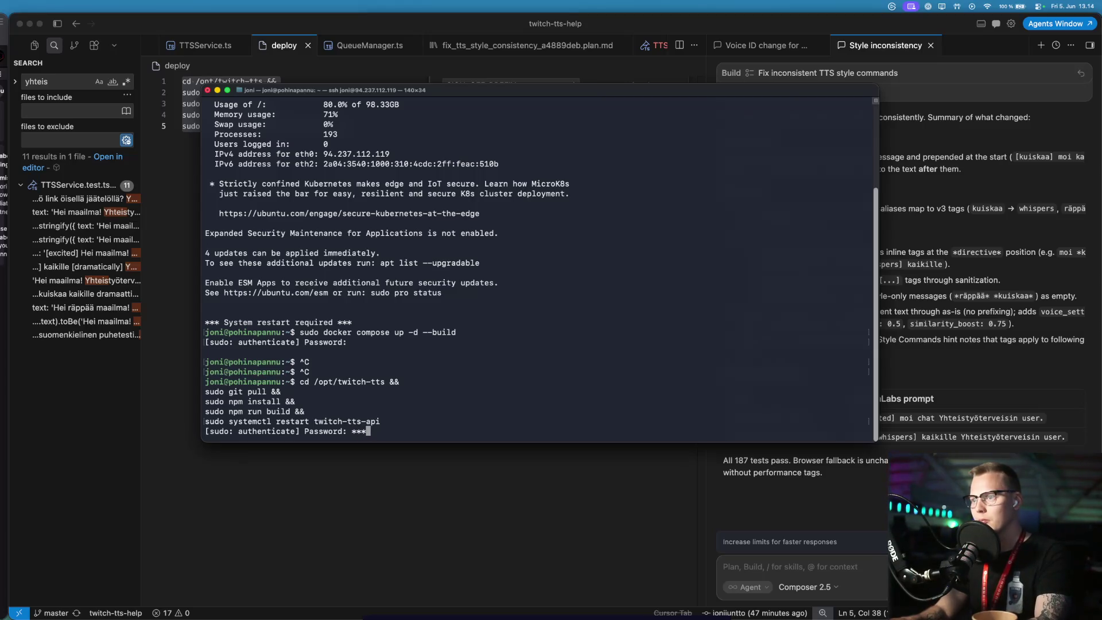
{"action": "key", "text": "Return"}
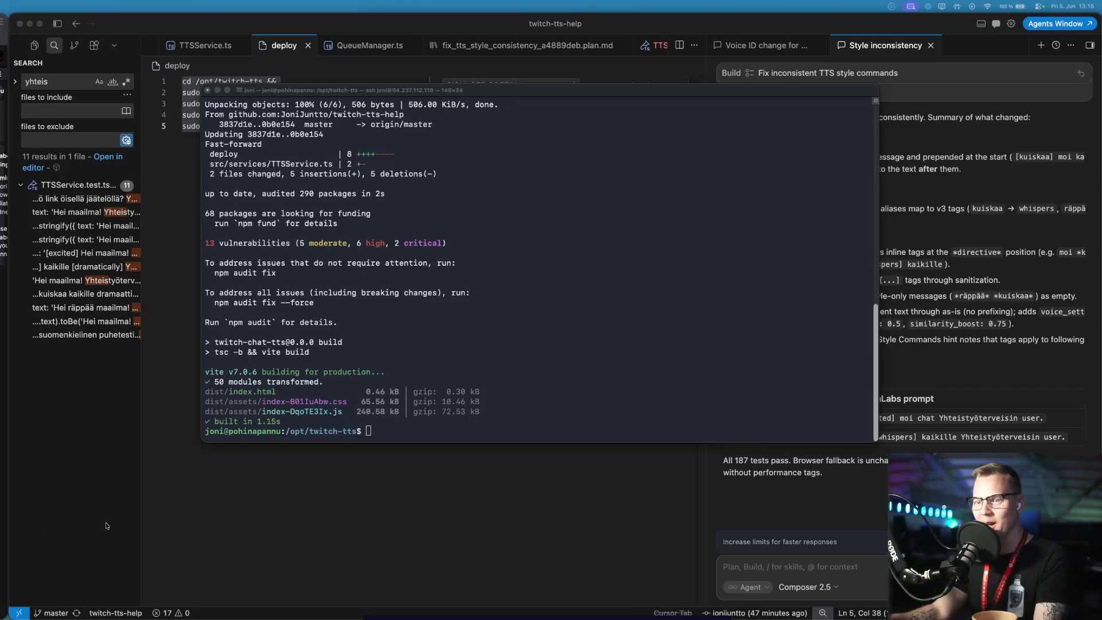
Refocus the server terminal once git pull, npm install and vite build finish, then switch apps
{"action": "left_click", "coordinate": [437, 383]}
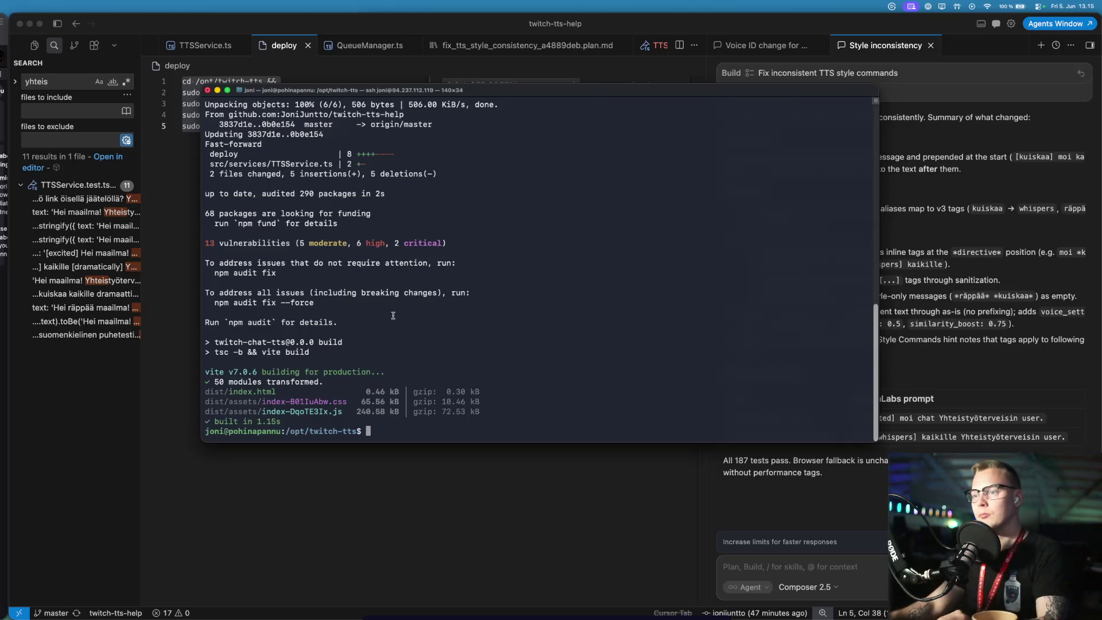
{"action": "key", "text": "super+Tab"}
{"action": "key", "text": "super+Tab"}
{"action": "key", "text": "super+Tab"}
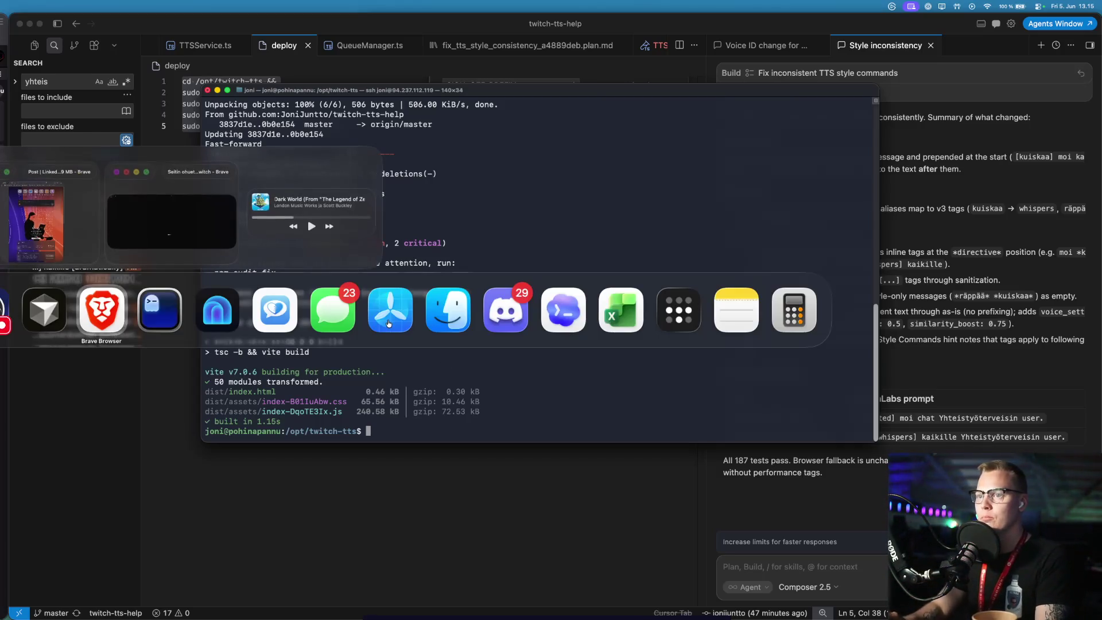
{"action": "key", "text": "super+Tab"}
{"action": "key", "text": "super+Tab"}
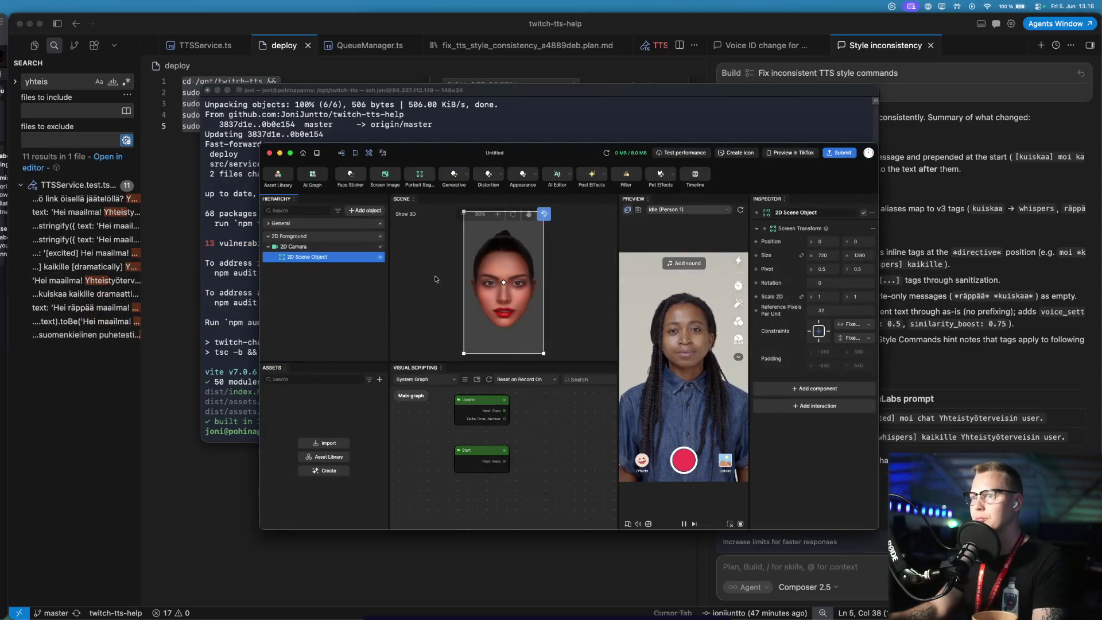
Nudge the 2D Scene Object face down slightly, deselect it, and return to the server terminal
{"action": "left_click_drag", "start_coordinate": [511, 275], "coordinate": [510, 284]}
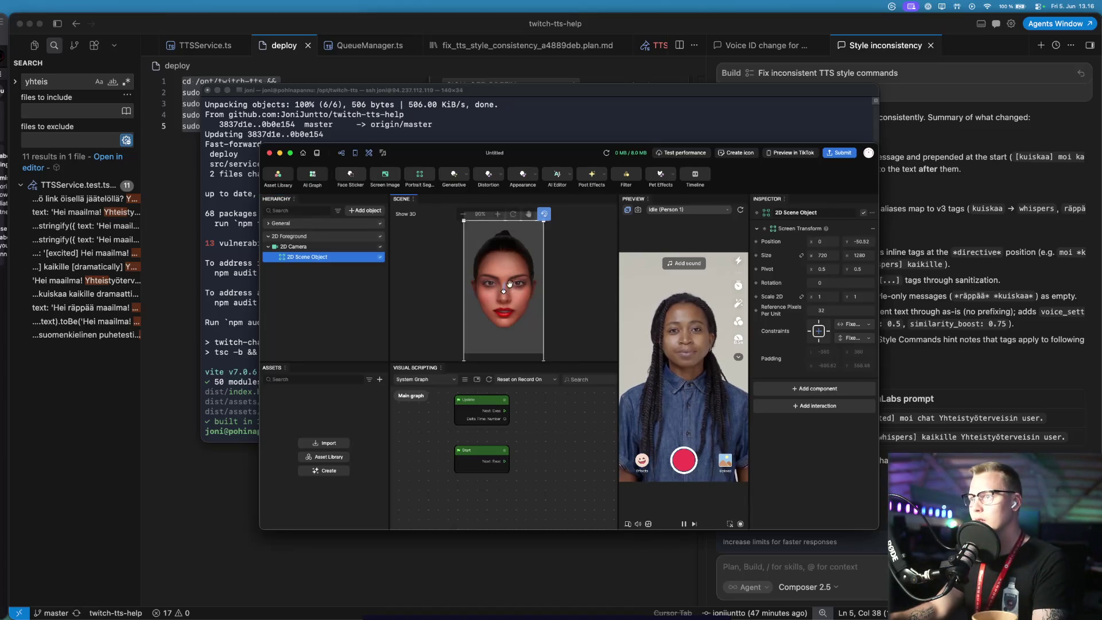
{"action": "left_click", "coordinate": [411, 301]}
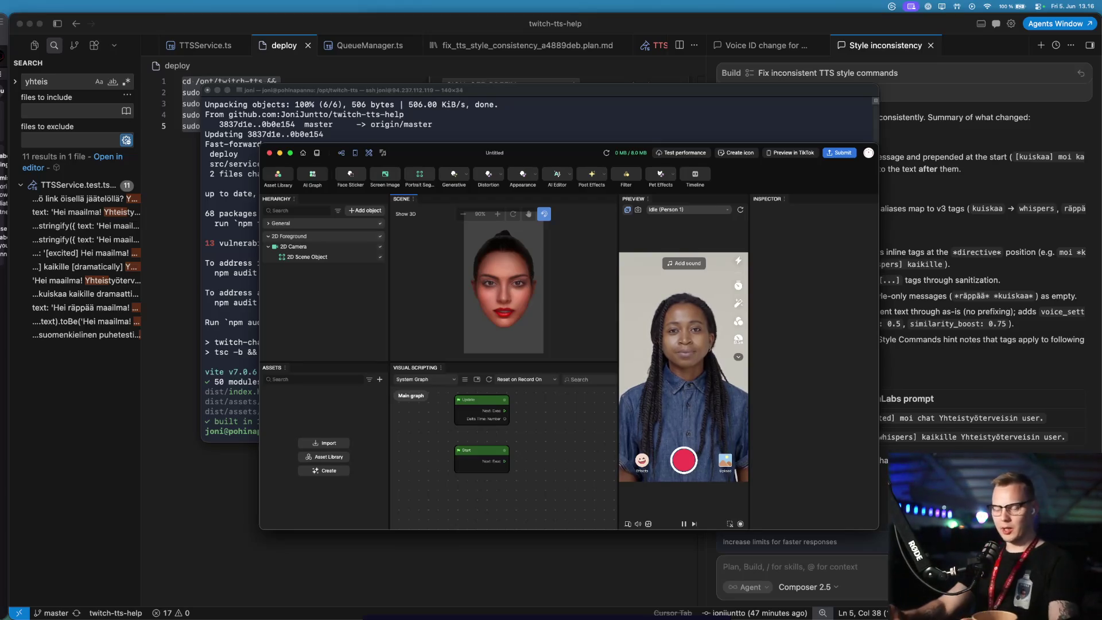
{"action": "mouse_move", "coordinate": [436, 619]}
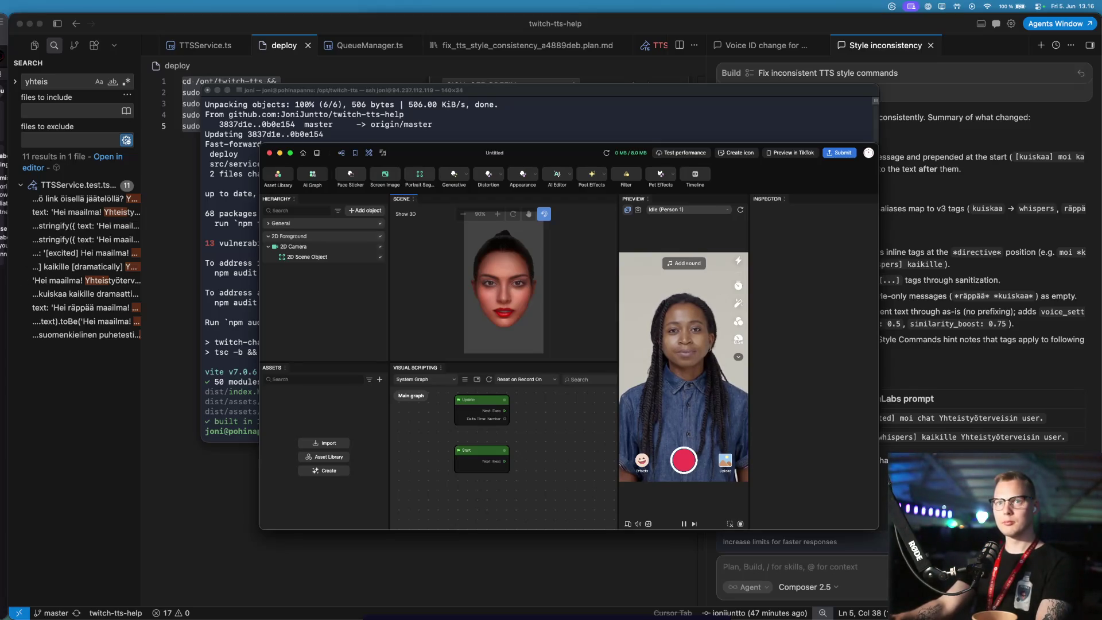
{"action": "key", "text": "super+Tab"}
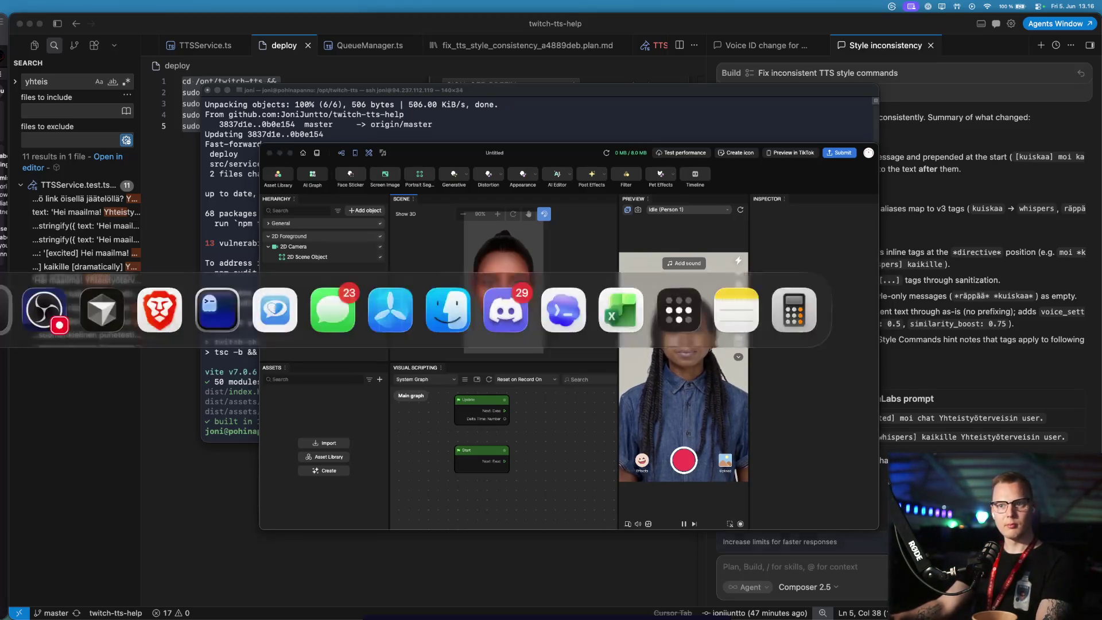
{"action": "key", "text": "super+Tab"}
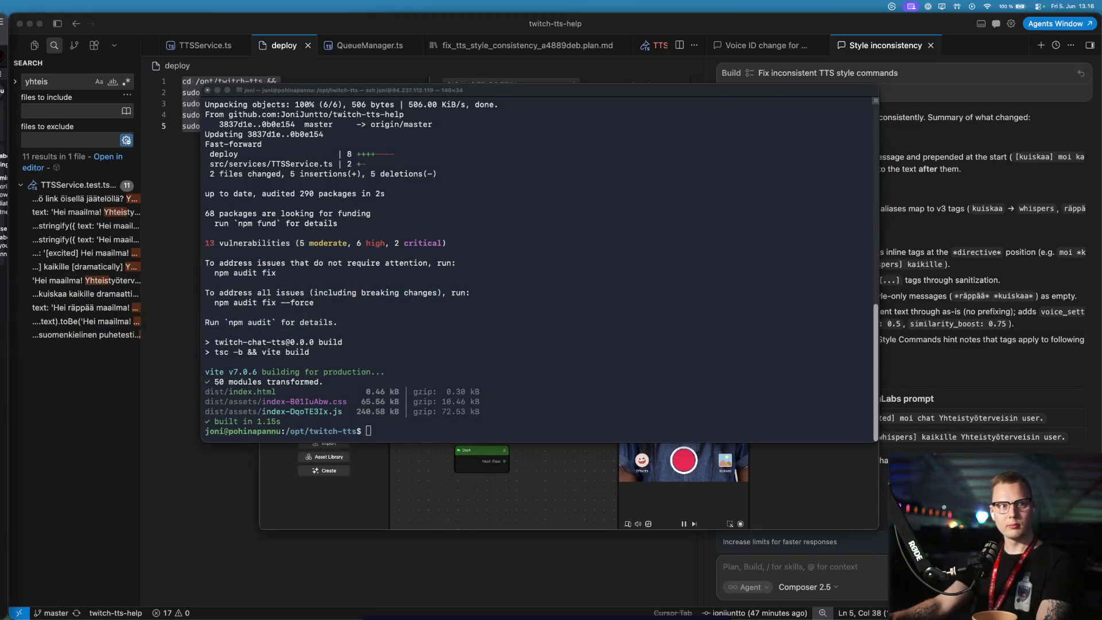
Minimise the small ChatGPT window, focus the Terminal, then switch to the StreamElements leaderboard
{"action": "key", "text": "super+m"}
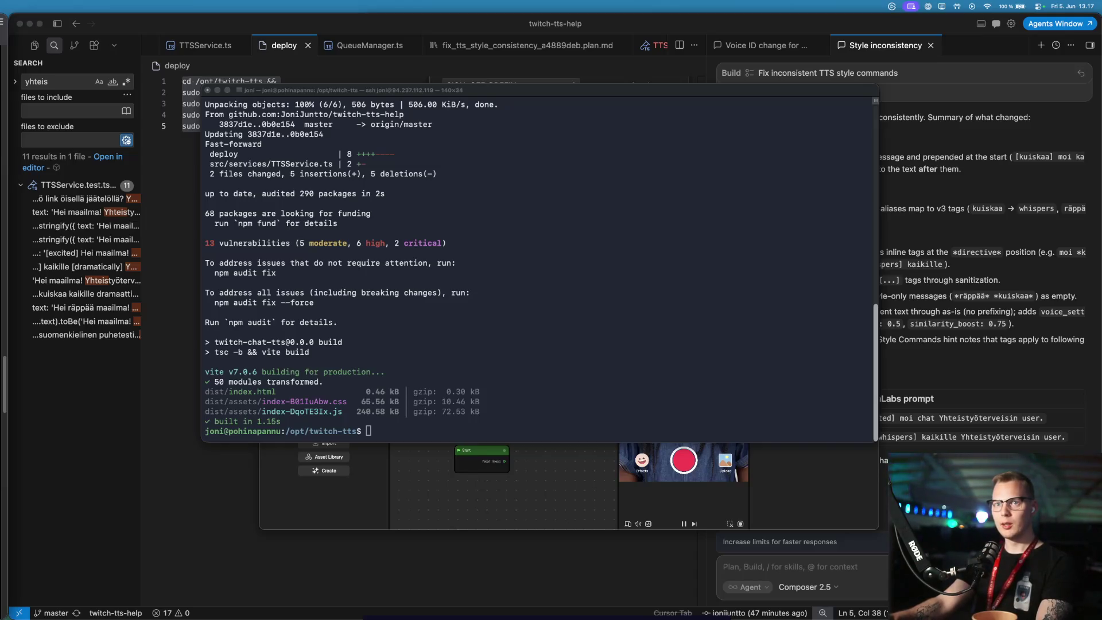
{"action": "left_click", "coordinate": [300, 273]}
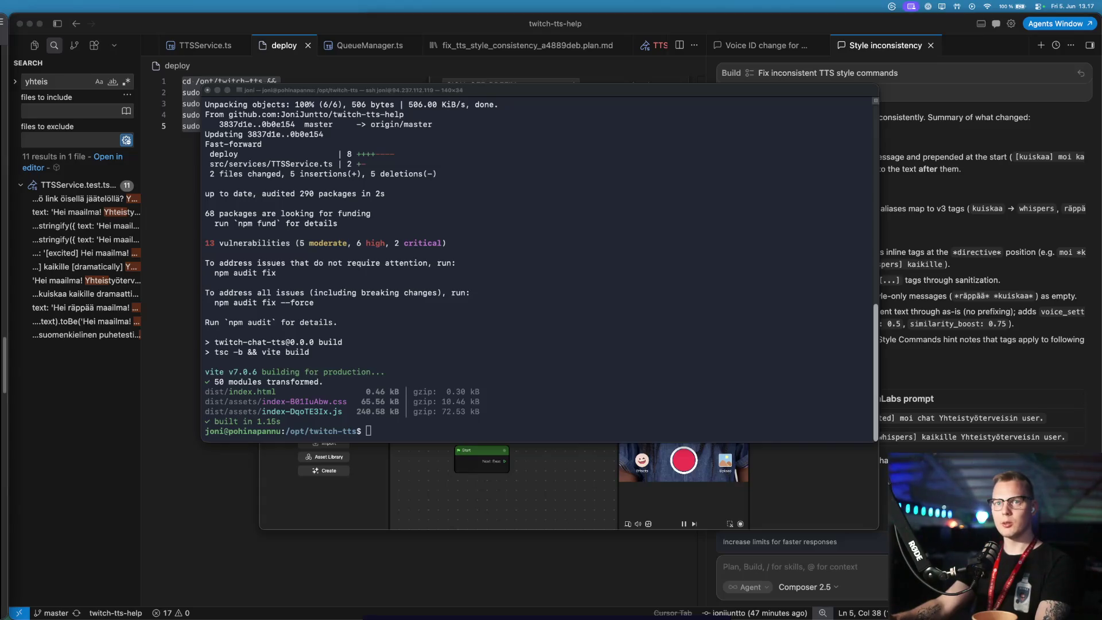
{"action": "key", "text": "super+Tab"}
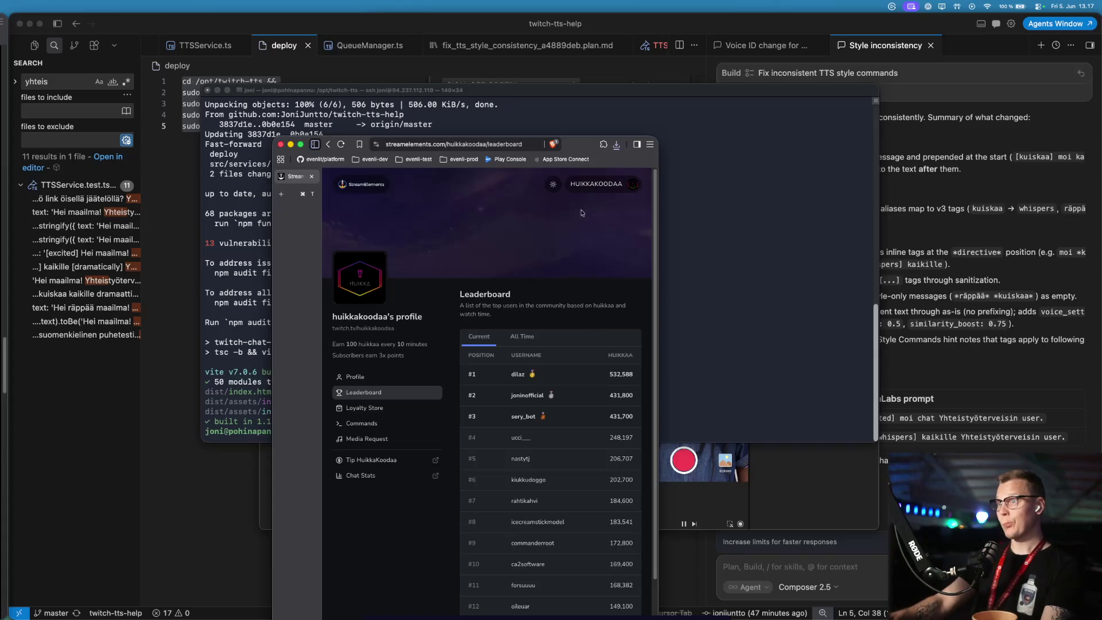
Move the leaderboard browser window up-left and widen it
{"action": "left_click_drag", "start_coordinate": [586, 145], "coordinate": [569, 25]}
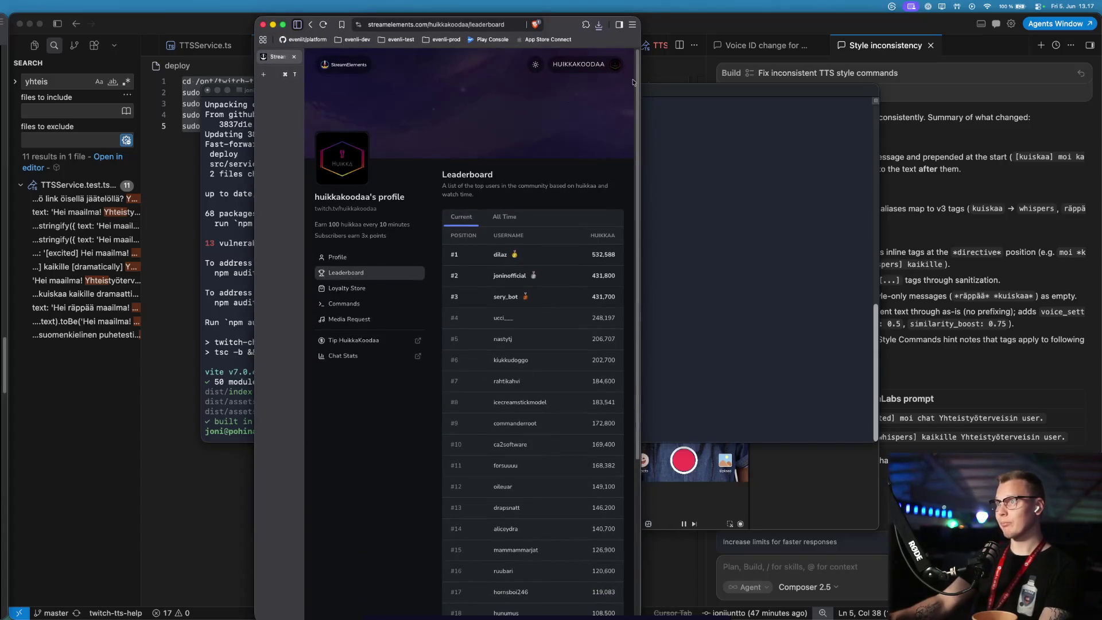
{"action": "left_click_drag", "start_coordinate": [640, 84], "coordinate": [913, 89]}
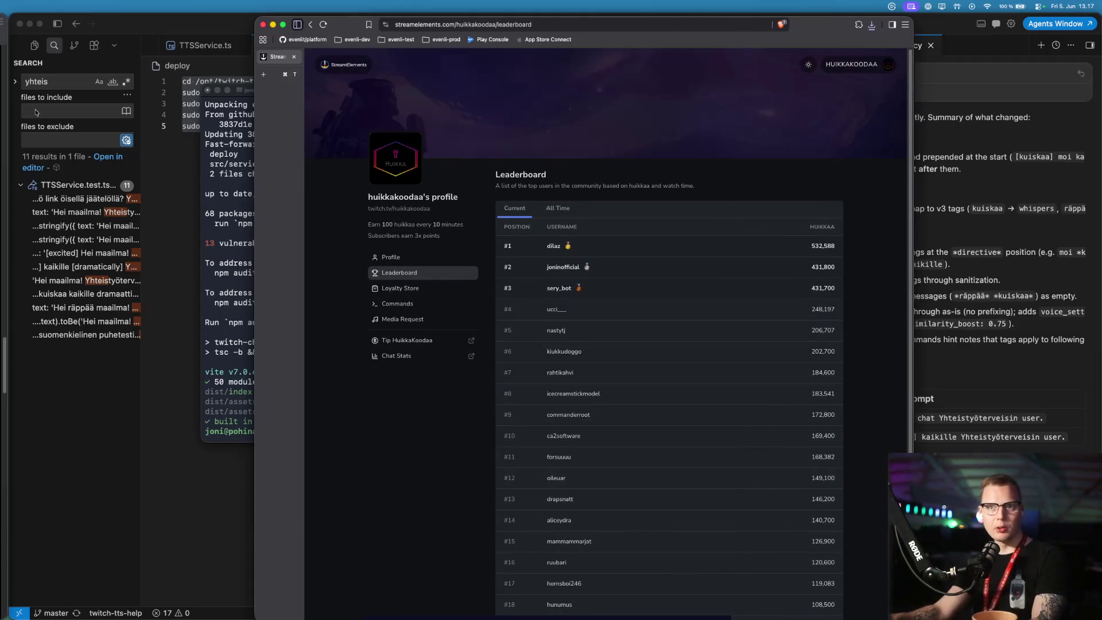
{"action": "key", "text": "super+Tab"}
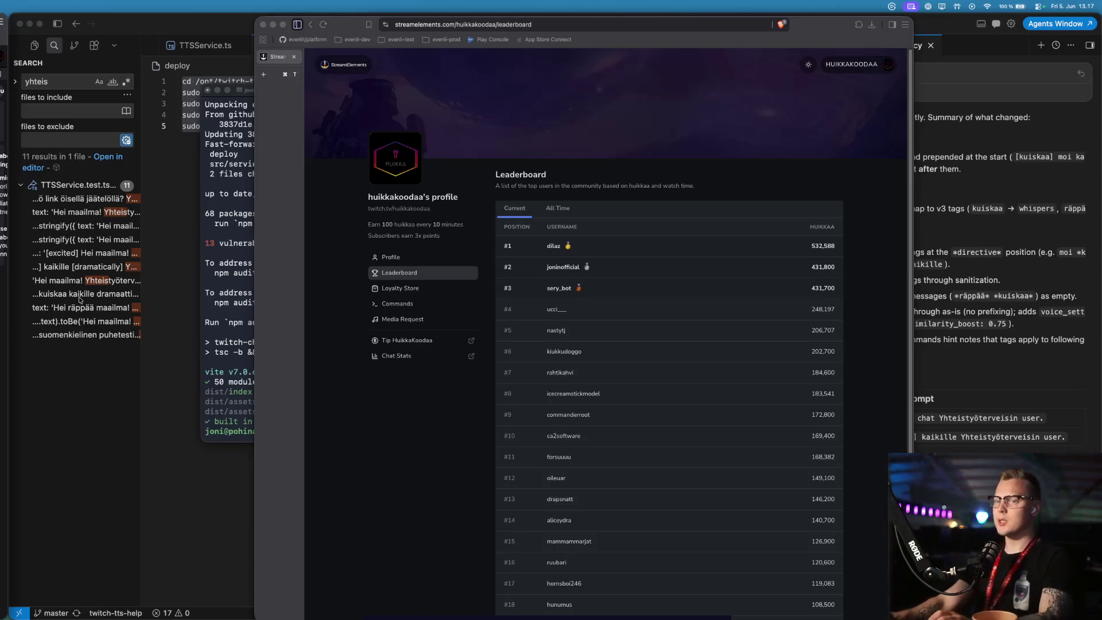
{"action": "left_click", "coordinate": [427, 401]}
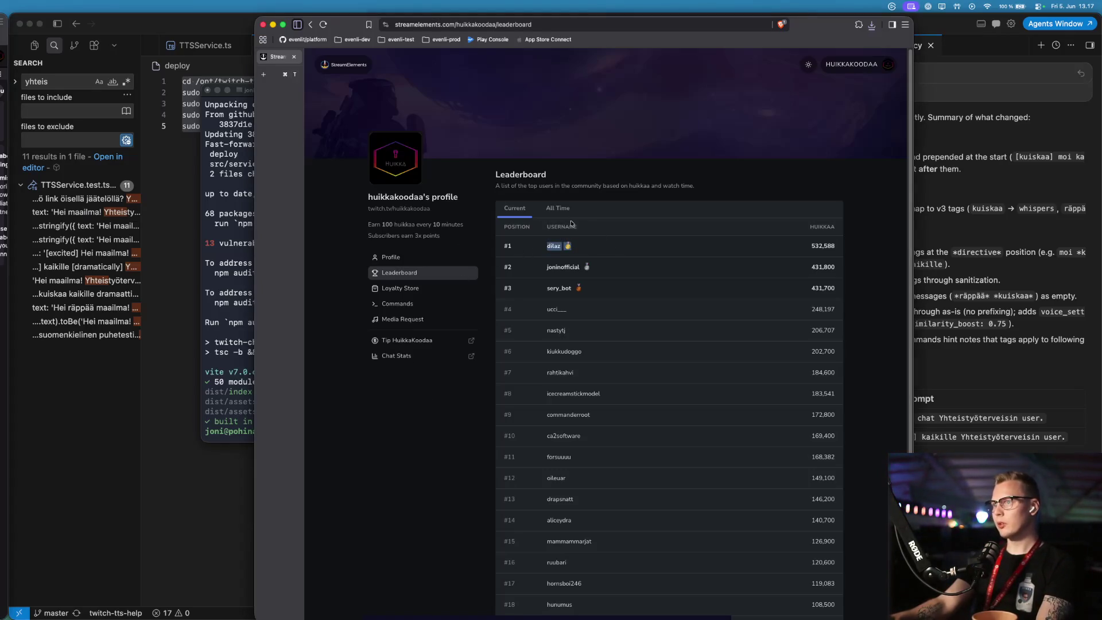
View the All Time rankings, inspect the second- and third-place usernames, then return to Current
{"action": "left_click", "coordinate": [557, 208]}
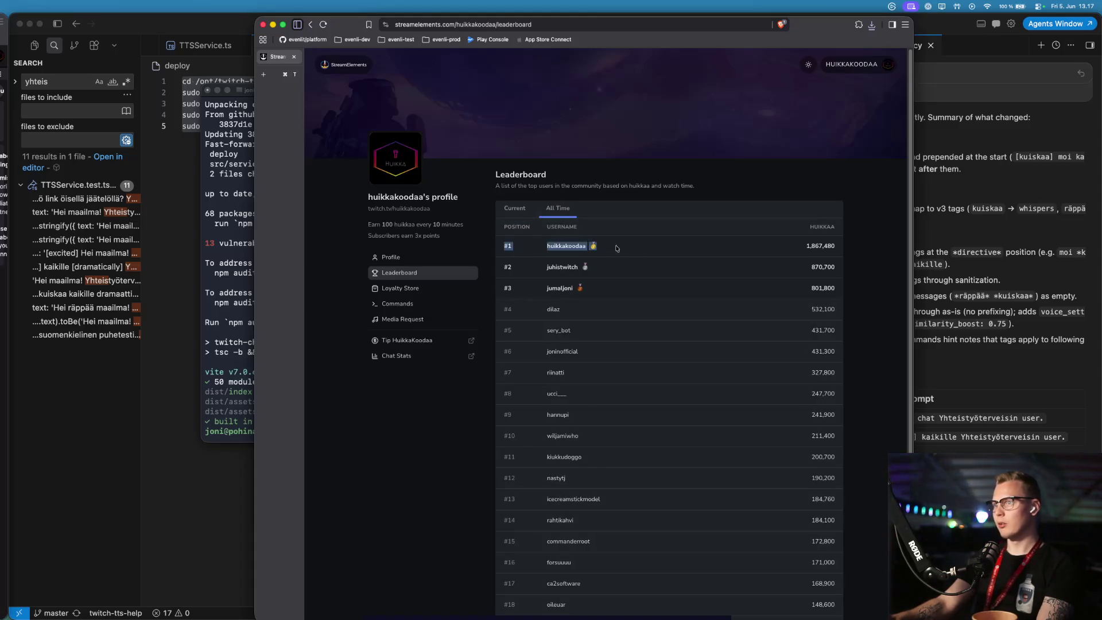
{"action": "double_click", "coordinate": [551, 264]}
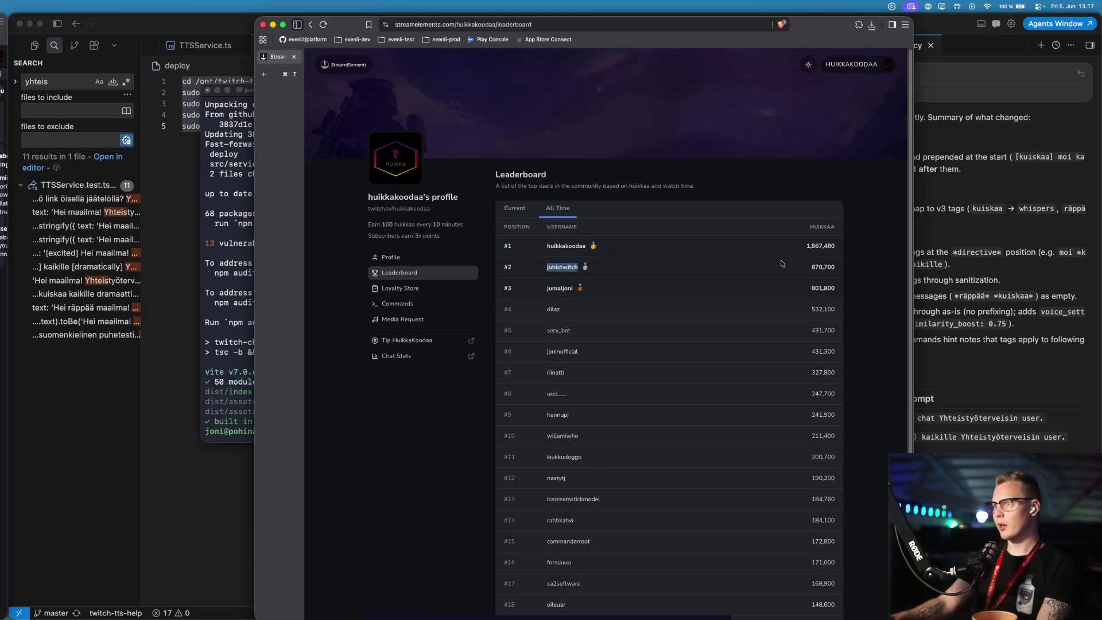
{"action": "left_click", "coordinate": [815, 291]}
{"action": "double_click", "coordinate": [544, 289]}
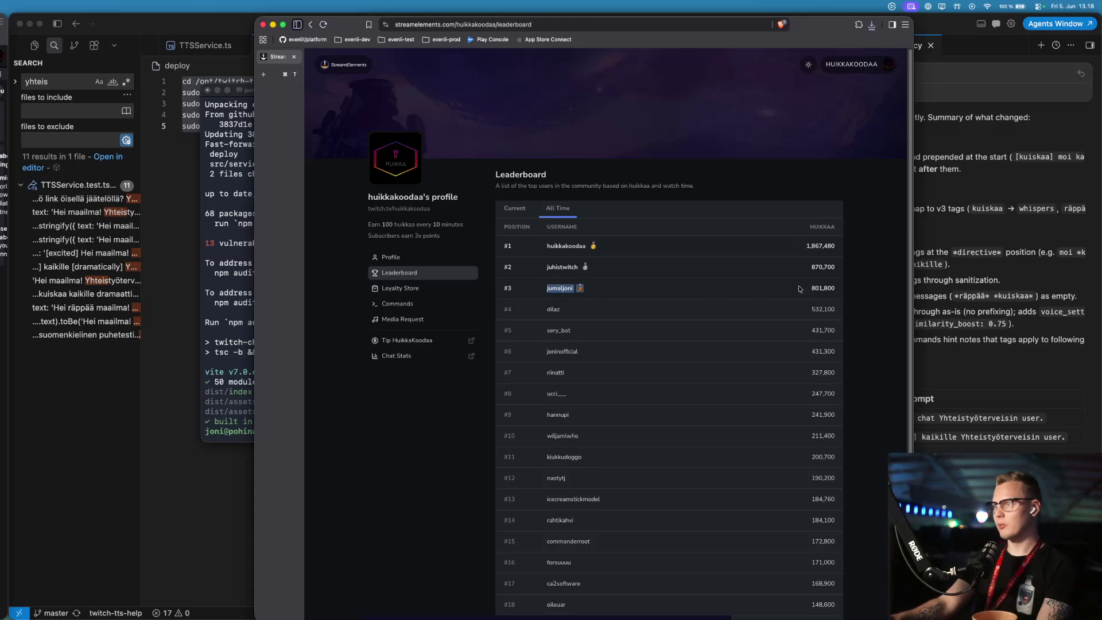
{"action": "left_click", "coordinate": [804, 298]}
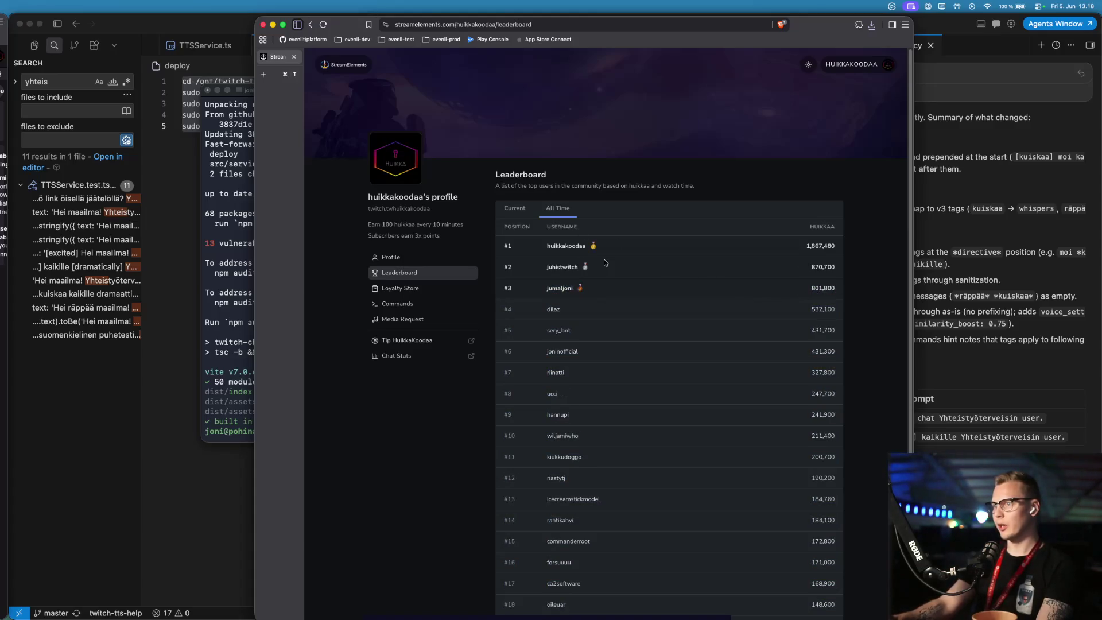
{"action": "left_click", "coordinate": [508, 210]}
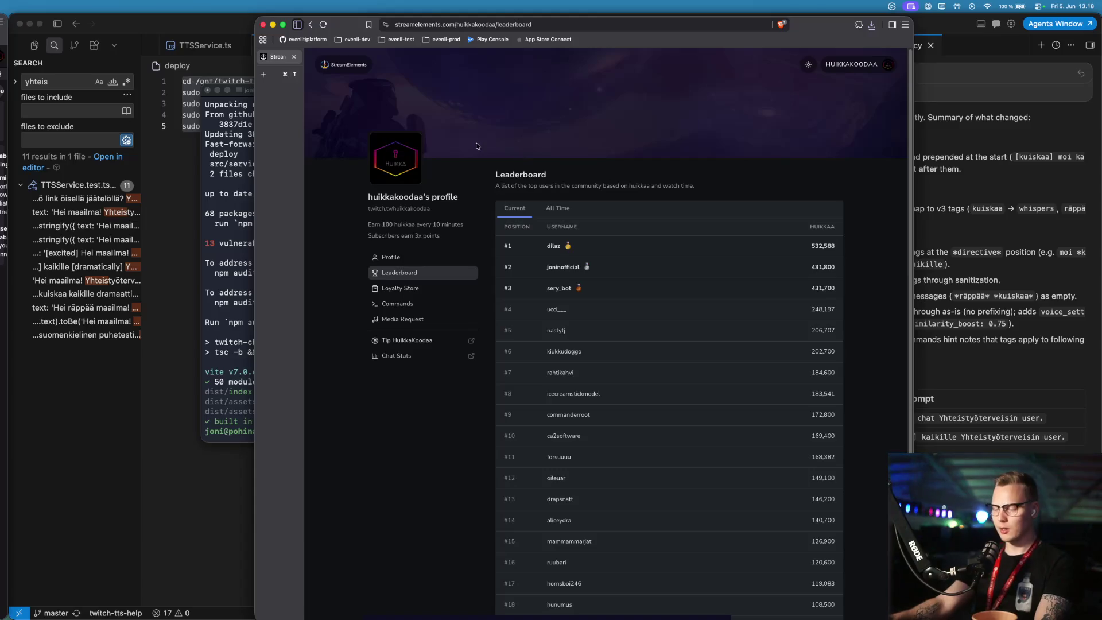
{"action": "key", "text": "super+l"}
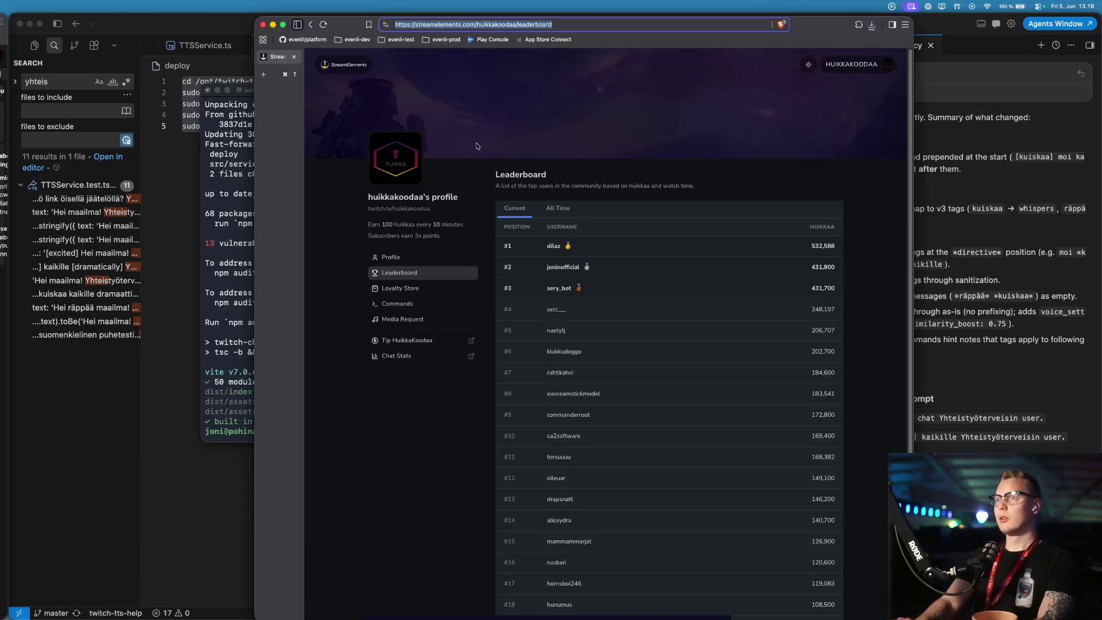
Search for pixlr, open the Pixlr site, dismiss What's New, and open Pixlr Editor
{"action": "type", "text": "pixlr"}
{"action": "key", "text": "Return"}
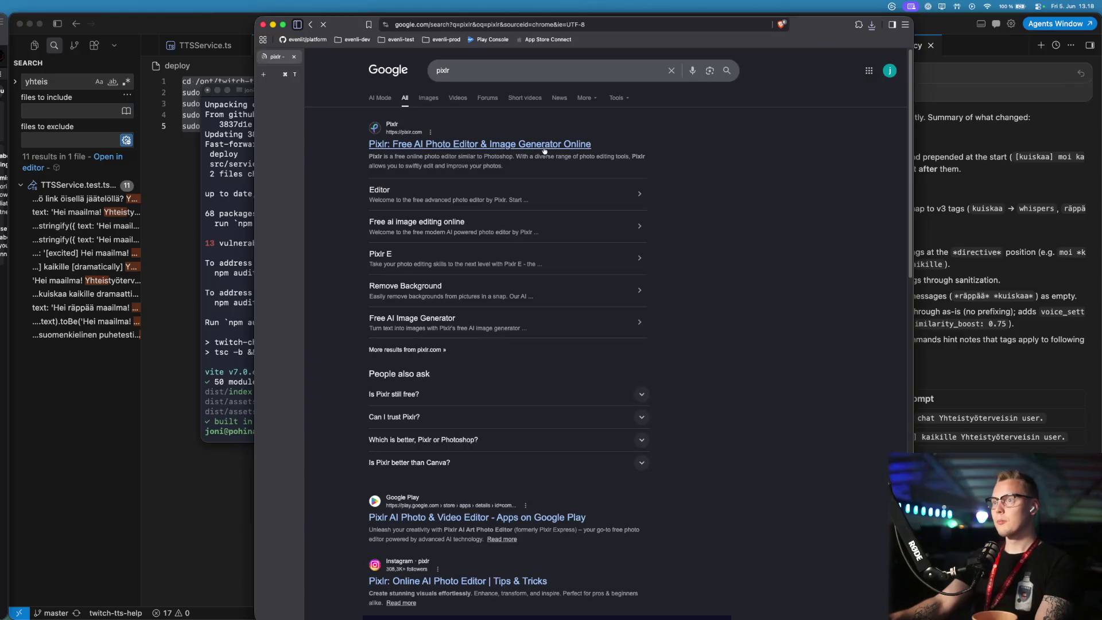
{"action": "left_click", "coordinate": [542, 167]}
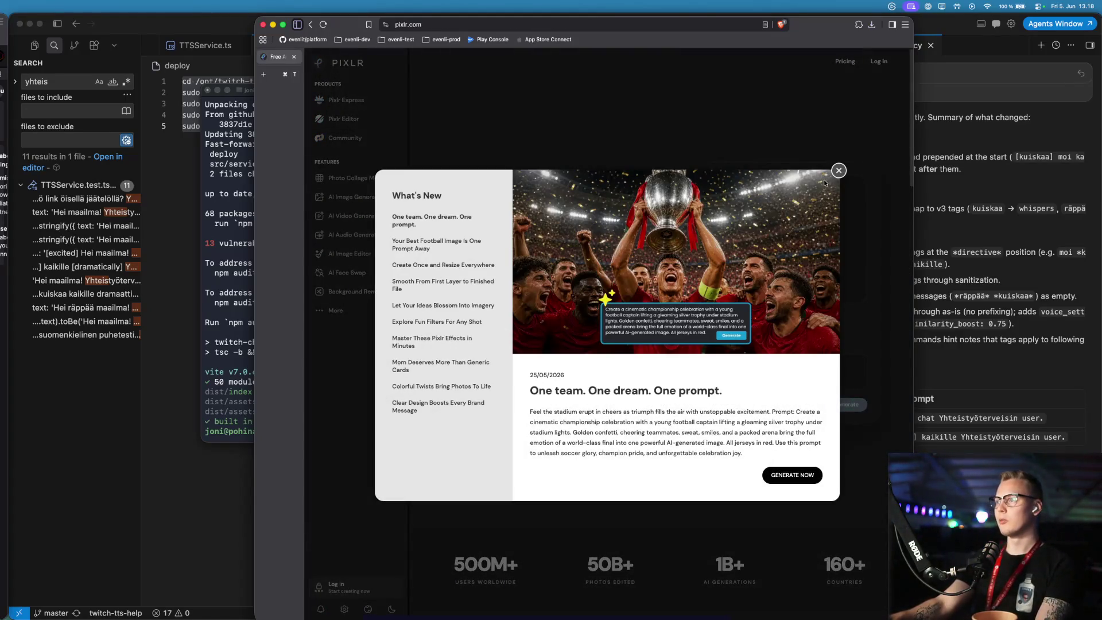
{"action": "left_click", "coordinate": [839, 173]}
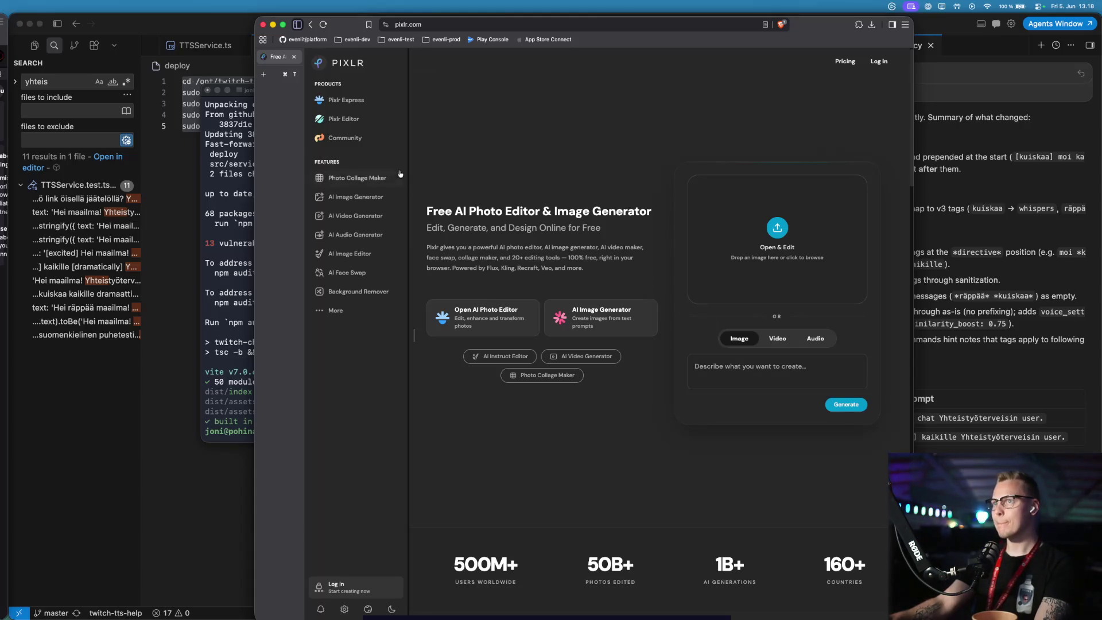
{"action": "left_click", "coordinate": [354, 116]}
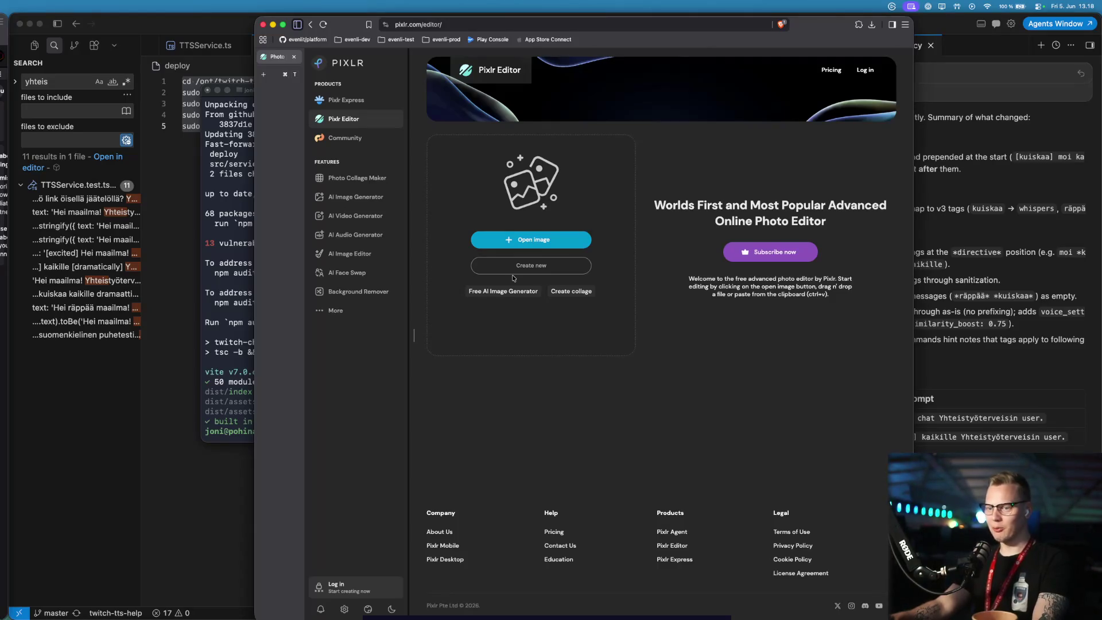
Open the asset map PNG in Pixlr Editor and reject the cookie prompt
{"action": "left_click", "coordinate": [554, 244]}
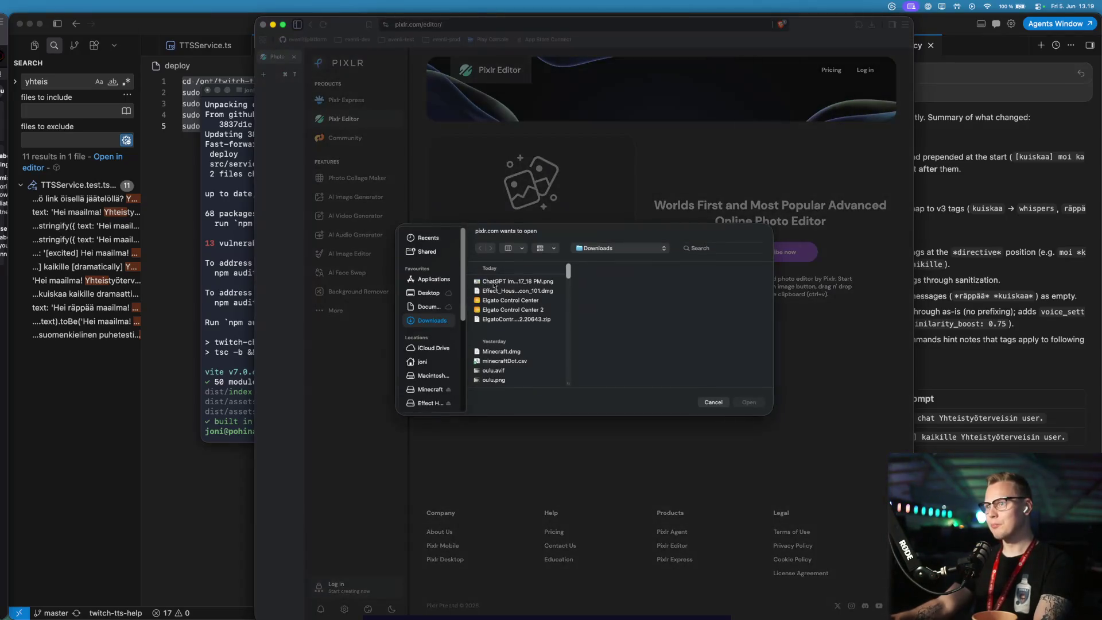
{"action": "double_click", "coordinate": [494, 282]}
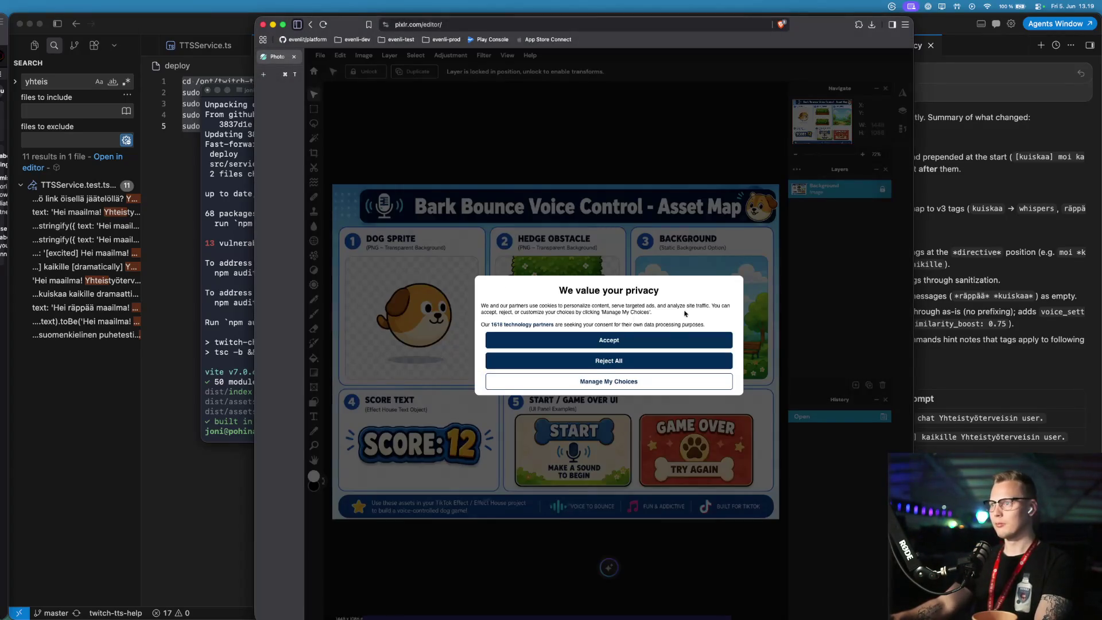
{"action": "left_click", "coordinate": [598, 366]}
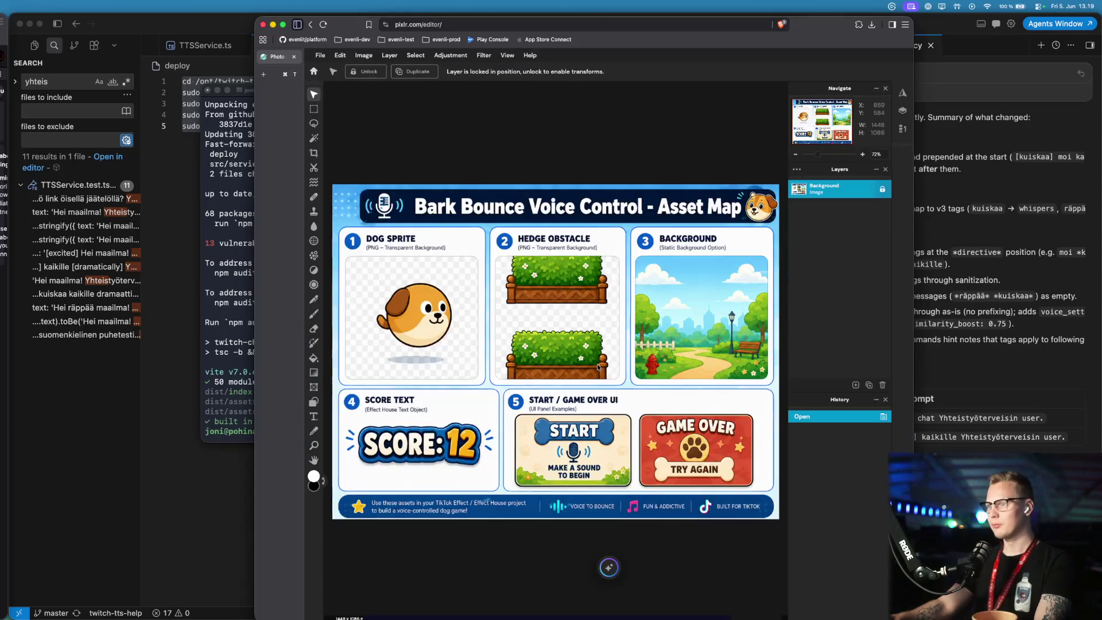
{"action": "scroll", "coordinate": [437, 273], "scroll_direction": "up", "scroll_amount": 8}
{"action": "scroll", "coordinate": [399, 298], "scroll_direction": "down", "scroll_amount": 3}
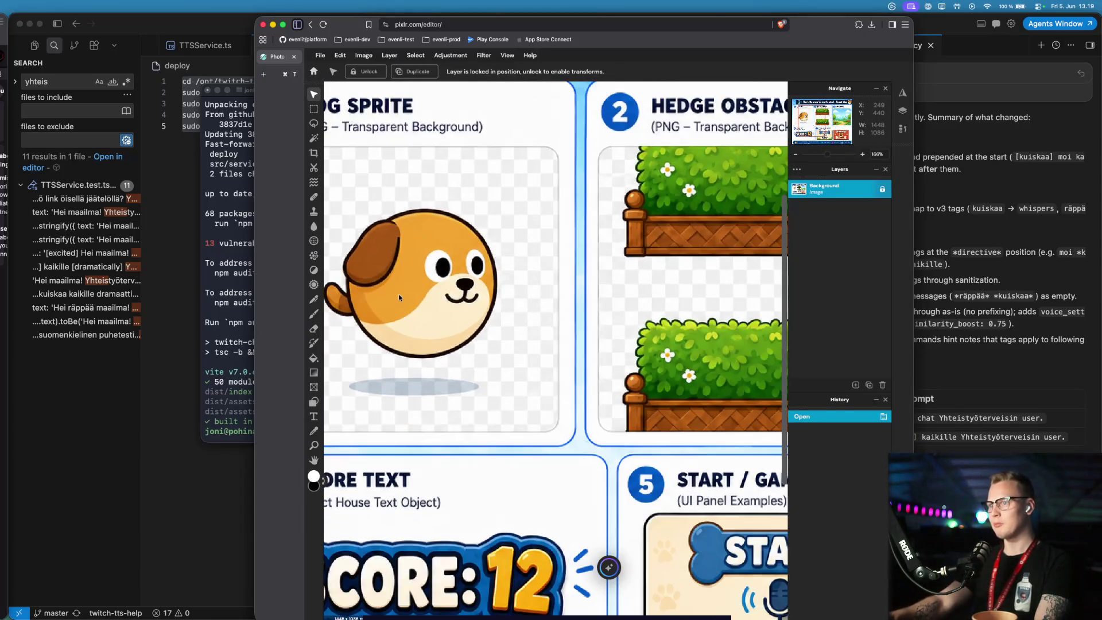
{"action": "scroll", "coordinate": [400, 304], "scroll_direction": "down", "scroll_amount": 5}
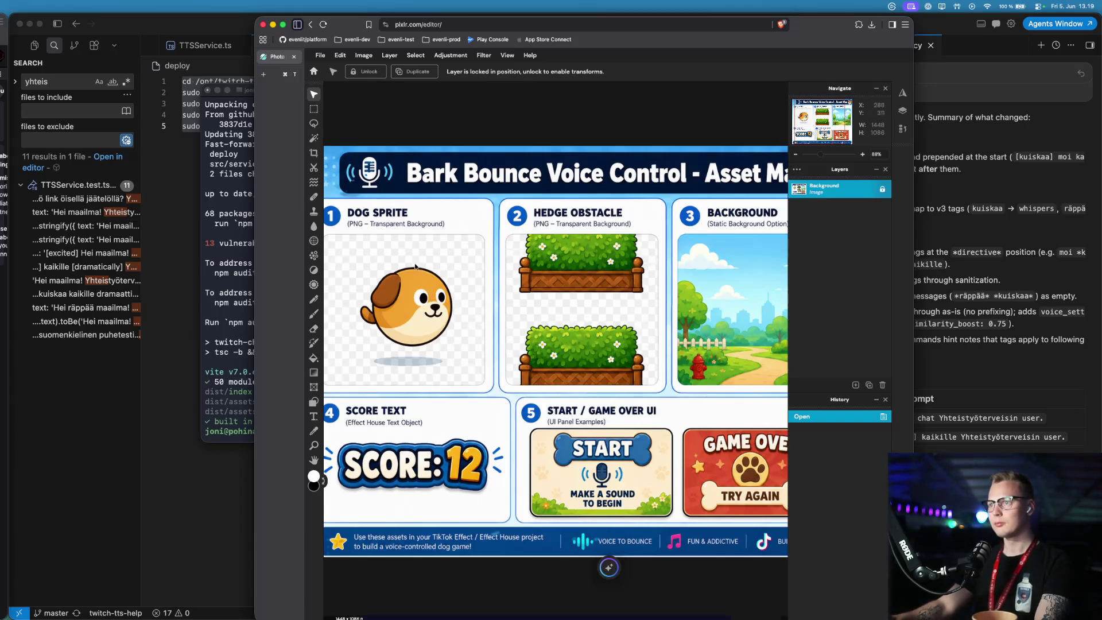
Marquee-select the dog sprite on the asset sheet and cut it
{"action": "left_click", "coordinate": [314, 109]}
{"action": "mouse_move", "coordinate": [360, 249]}
{"action": "left_mouse_down"}
{"action": "mouse_move", "coordinate": [403, 348]}
{"action": "mouse_move", "coordinate": [445, 373]}
{"action": "mouse_move", "coordinate": [453, 350]}
{"action": "mouse_move", "coordinate": [467, 352]}
{"action": "left_mouse_up"}
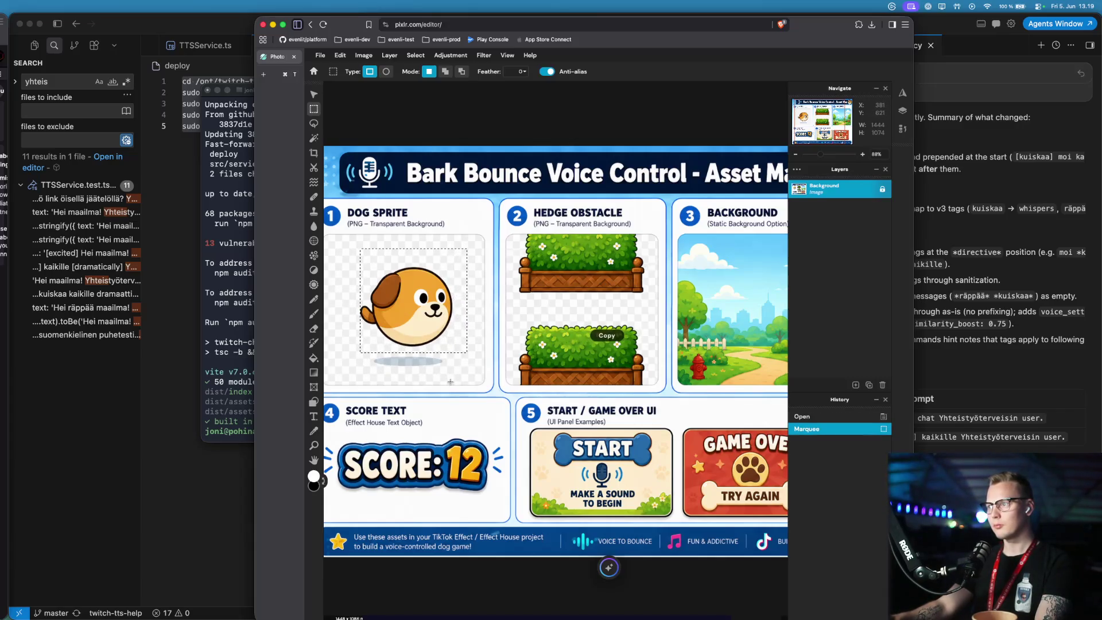
{"action": "key", "text": "super+x"}
{"action": "key", "text": "super+d"}
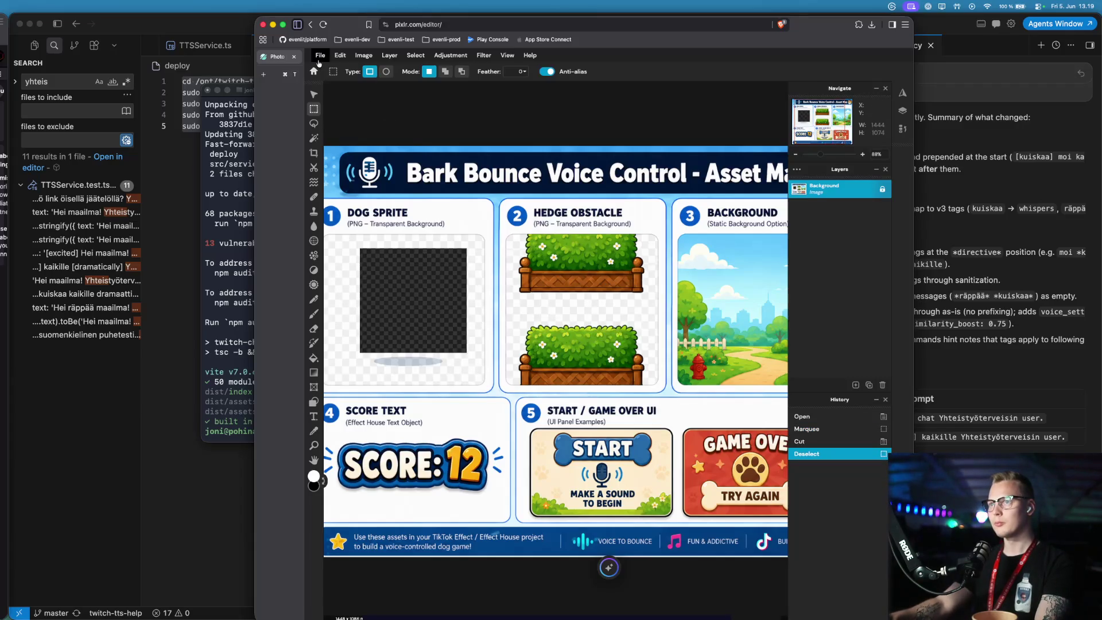
Create a new image with the Clipboard size preset and paste the dog into it
{"action": "left_click", "coordinate": [321, 55]}
{"action": "left_click", "coordinate": [344, 70]}
{"action": "left_click", "coordinate": [387, 185]}
{"action": "left_click", "coordinate": [837, 544]}
{"action": "key", "text": "super+v"}
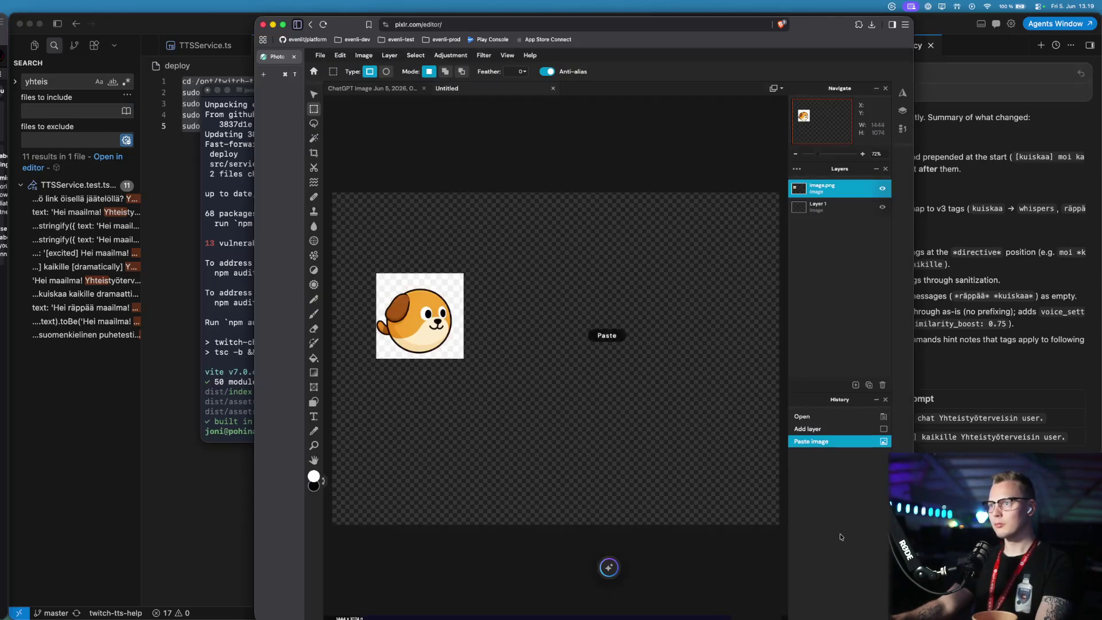
Move and enlarge the pasted dog layer toward the canvas centre
{"action": "left_click", "coordinate": [314, 94]}
{"action": "mouse_move", "coordinate": [445, 323]}
{"action": "left_mouse_down"}
{"action": "mouse_move", "coordinate": [486, 324]}
{"action": "mouse_move", "coordinate": [460, 243]}
{"action": "left_mouse_up"}
{"action": "mouse_move", "coordinate": [691, 422]}
{"action": "left_mouse_down"}
{"action": "mouse_move", "coordinate": [639, 414]}
{"action": "mouse_move", "coordinate": [620, 429]}
{"action": "left_mouse_up"}
{"action": "mouse_move", "coordinate": [724, 438]}
{"action": "left_mouse_down"}
{"action": "mouse_move", "coordinate": [919, 574]}
{"action": "mouse_move", "coordinate": [1091, 617]}
{"action": "left_mouse_up"}
{"action": "mouse_move", "coordinate": [483, 319]}
{"action": "left_mouse_down"}
{"action": "mouse_move", "coordinate": [736, 468]}
{"action": "mouse_move", "coordinate": [613, 444]}
{"action": "mouse_move", "coordinate": [551, 471]}
{"action": "left_mouse_up"}
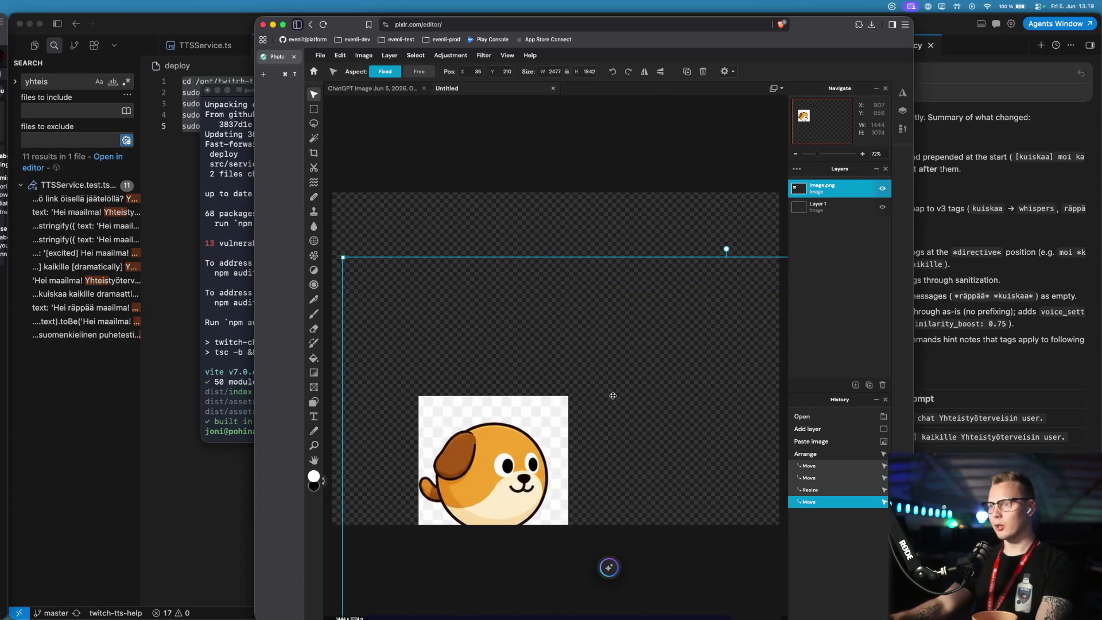
{"action": "left_click_drag", "start_coordinate": [610, 393], "coordinate": [619, 260]}
{"action": "left_click", "coordinate": [501, 126]}
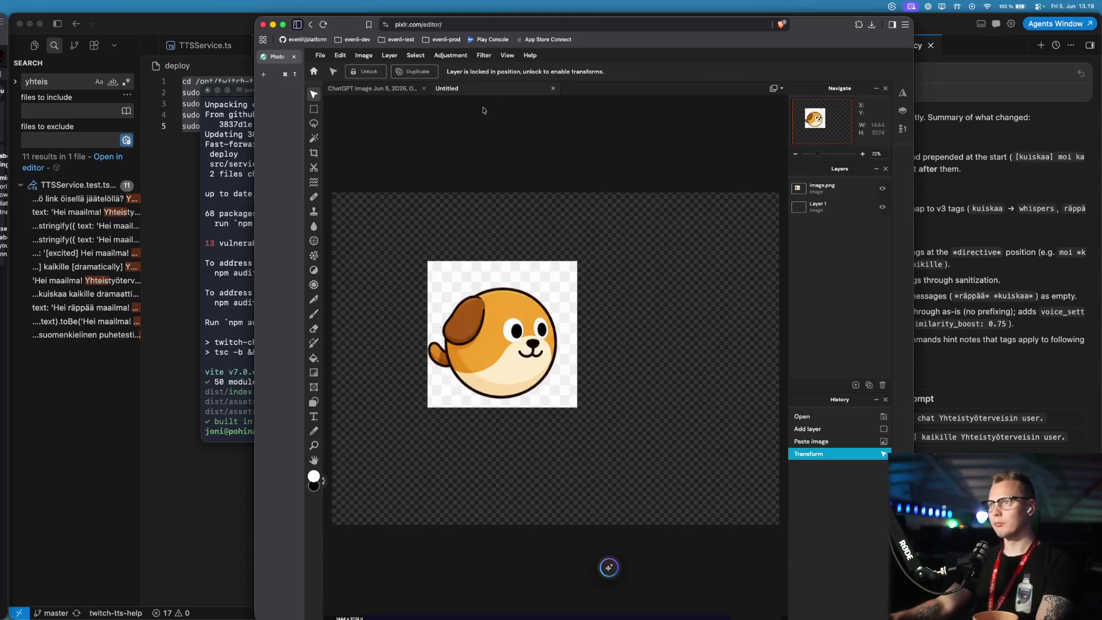
Select the dog image area, cut it, and paste it back as a new layer
{"action": "left_click", "coordinate": [314, 109]}
{"action": "mouse_move", "coordinate": [411, 262]}
{"action": "left_mouse_down"}
{"action": "mouse_move", "coordinate": [442, 305]}
{"action": "mouse_move", "coordinate": [570, 415]}
{"action": "left_mouse_up"}
{"action": "mouse_move", "coordinate": [546, 342]}
{"action": "left_mouse_down"}
{"action": "mouse_move", "coordinate": [585, 309]}
{"action": "mouse_move", "coordinate": [550, 350]}
{"action": "mouse_move", "coordinate": [501, 367]}
{"action": "left_mouse_up"}
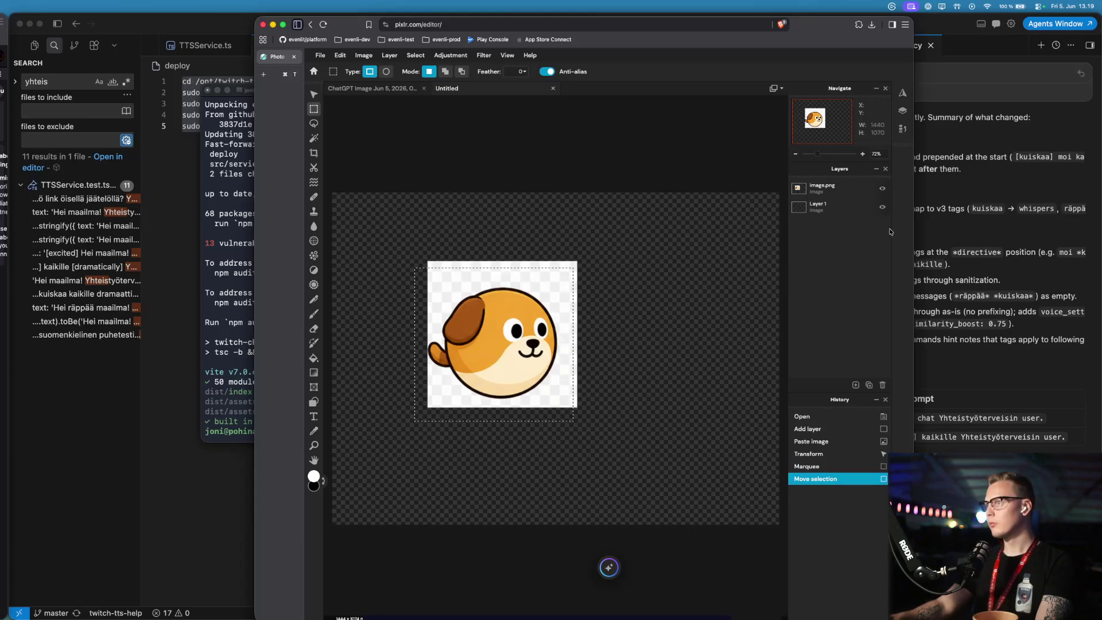
{"action": "left_click", "coordinate": [839, 188]}
{"action": "key", "text": "super+x"}
{"action": "left_click", "coordinate": [473, 334]}
{"action": "key", "text": "super+v"}
Magic Wand-select the white background around the dog and cut it away
{"action": "left_click_drag", "start_coordinate": [476, 324], "coordinate": [489, 363]}
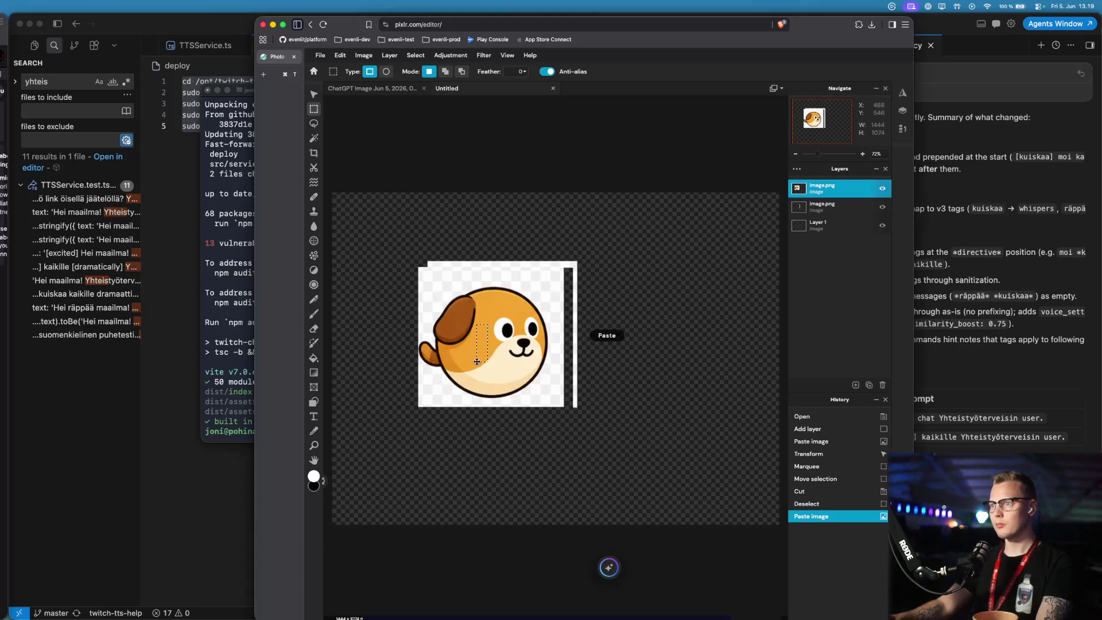
{"action": "left_click", "coordinate": [313, 138]}
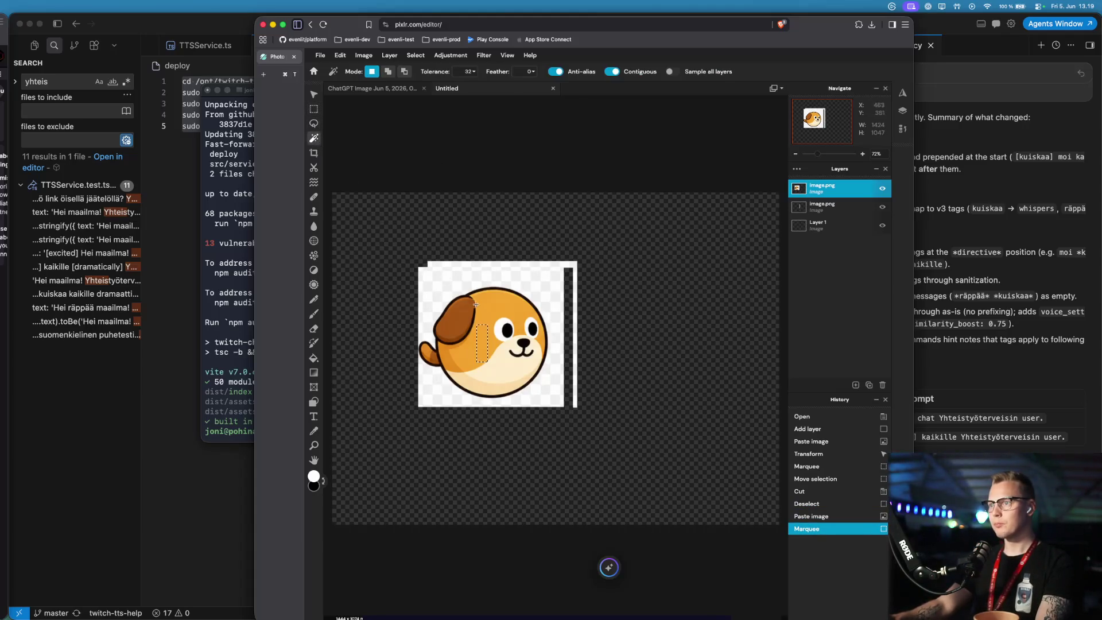
{"action": "left_click", "coordinate": [551, 295]}
{"action": "key", "text": "super+x"}
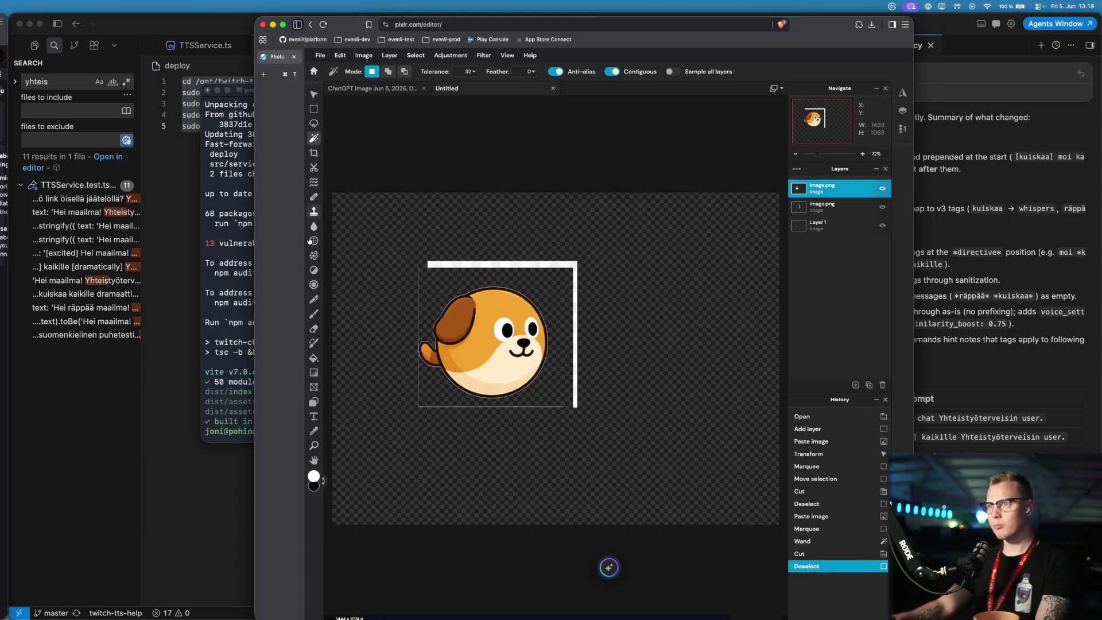
Erase the leftover bottom, left and right white frame lines across both image.png layers
{"action": "left_click", "coordinate": [313, 328]}
{"action": "mouse_move", "coordinate": [451, 406]}
{"action": "left_mouse_down"}
{"action": "mouse_move", "coordinate": [418, 399]}
{"action": "mouse_move", "coordinate": [414, 358]}
{"action": "mouse_move", "coordinate": [418, 270]}
{"action": "mouse_move", "coordinate": [453, 264]}
{"action": "left_mouse_up"}
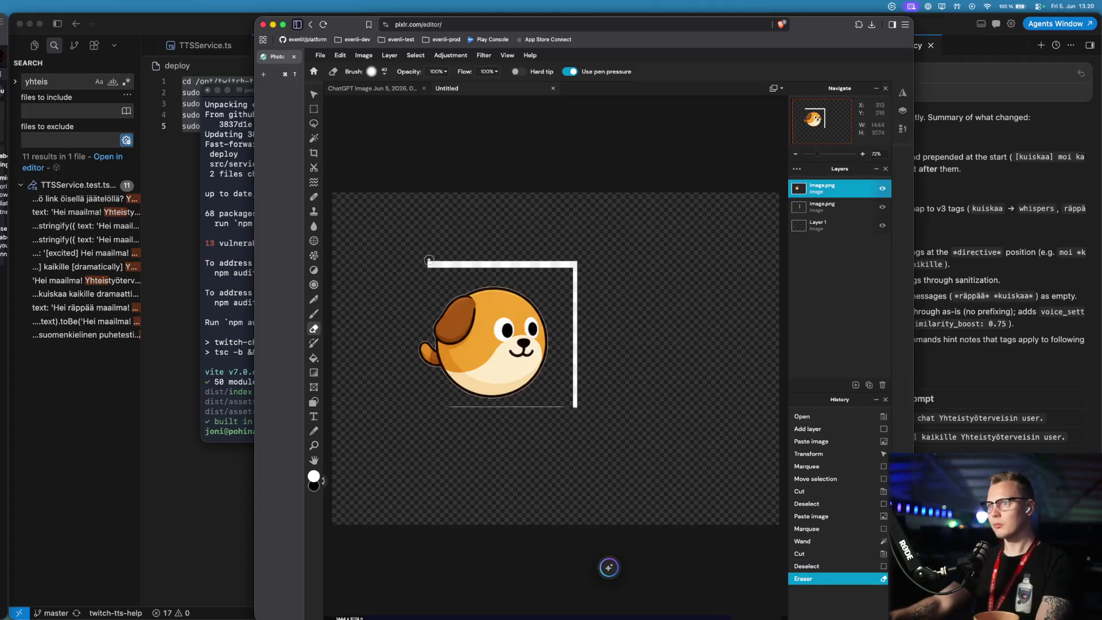
{"action": "left_click", "coordinate": [454, 265]}
{"action": "left_click_drag", "start_coordinate": [575, 407], "coordinate": [445, 407]}
{"action": "left_click", "coordinate": [849, 208]}
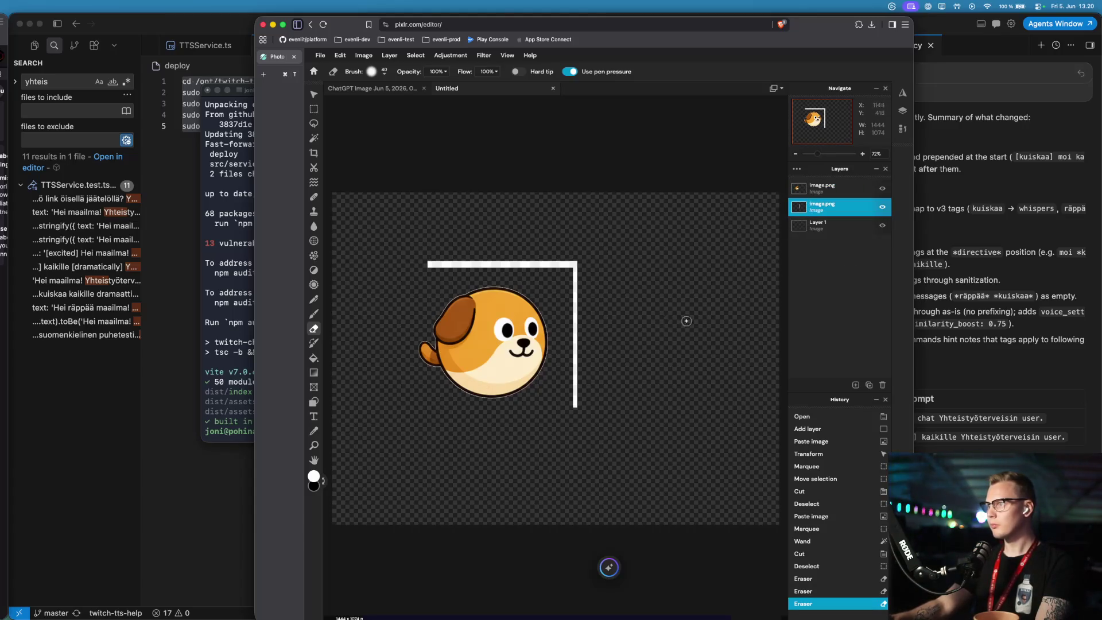
{"action": "left_click_drag", "start_coordinate": [571, 426], "coordinate": [574, 259]}
Marquee-select the cleaned-up dog on the top layer and cut it to the clipboard
{"action": "left_click", "coordinate": [315, 109]}
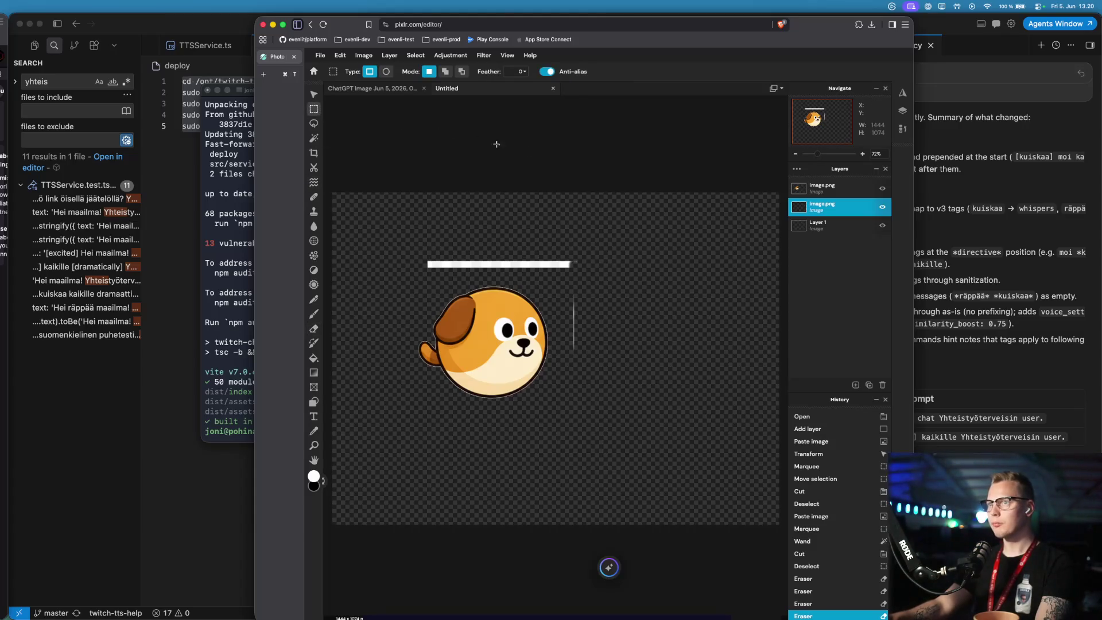
{"action": "left_click", "coordinate": [827, 189]}
{"action": "left_click_drag", "start_coordinate": [410, 274], "coordinate": [557, 416]}
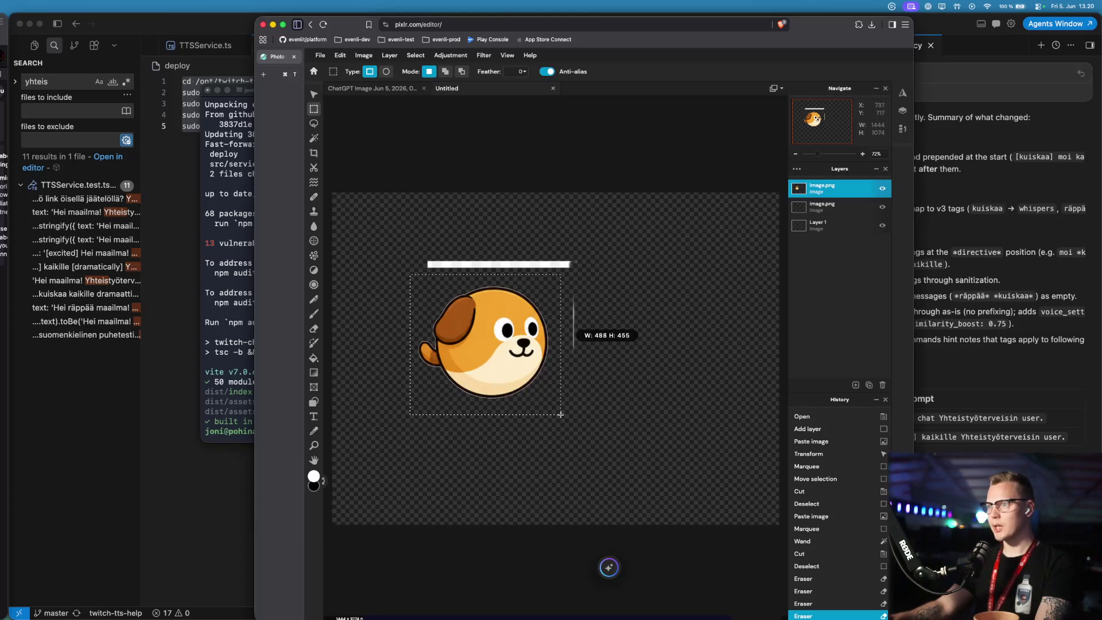
{"action": "key", "text": "super+x"}
{"action": "key", "text": "super+d"}
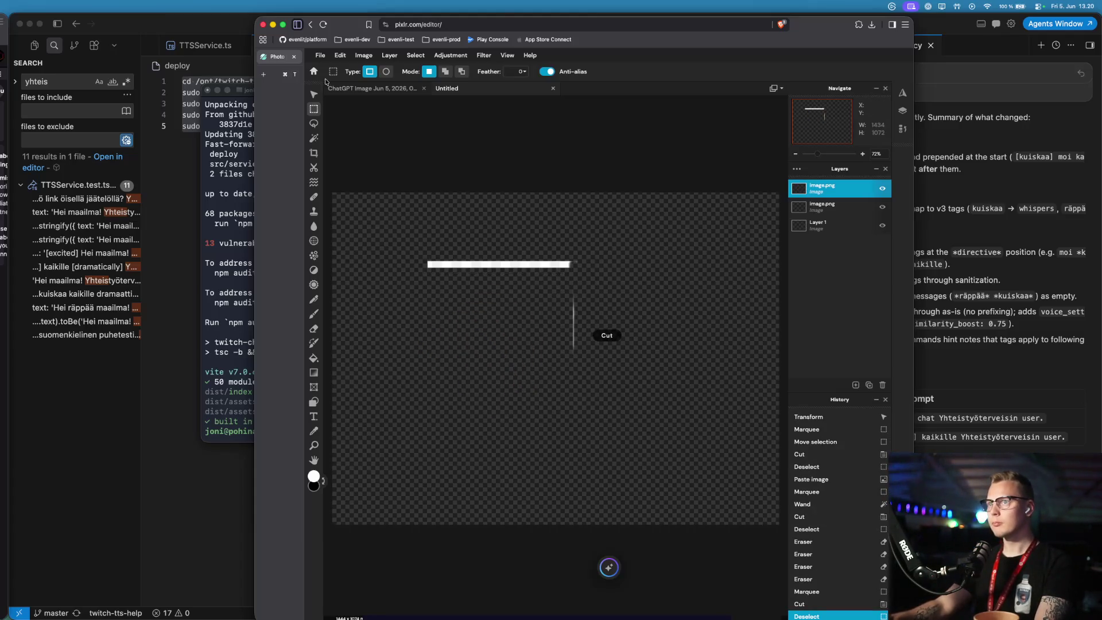
{"action": "left_click", "coordinate": [321, 55]}
Paste the cleaned dog into a clipboard-sized canvas, reposition it, then select and cut it again
{"action": "left_click", "coordinate": [387, 185]}
{"action": "left_click", "coordinate": [836, 544]}
{"action": "key", "text": "super+v"}
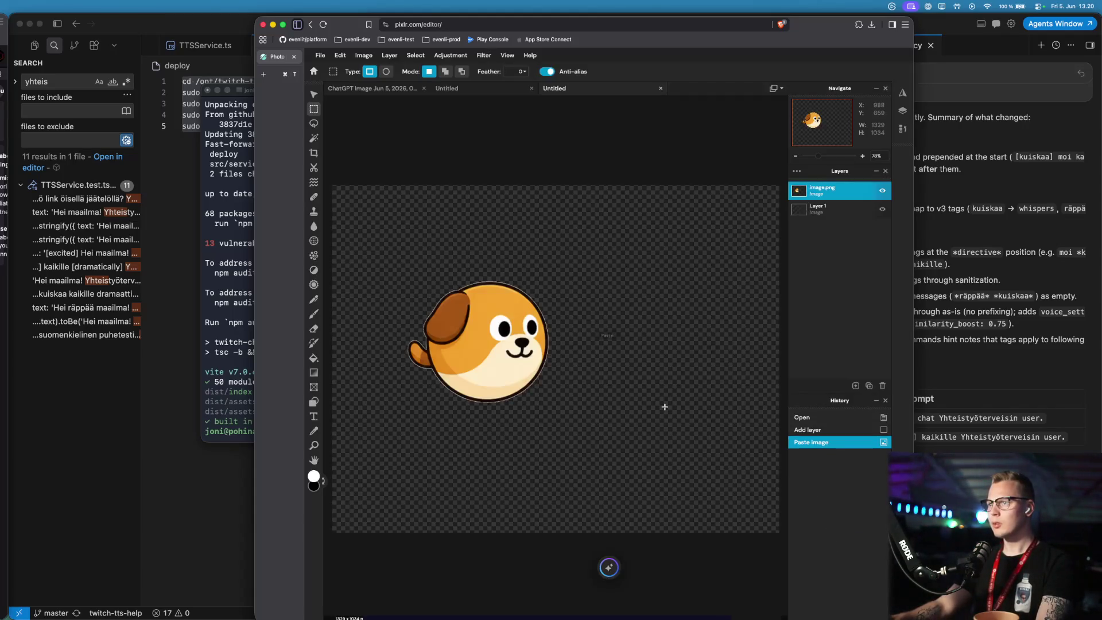
{"action": "left_click", "coordinate": [314, 94]}
{"action": "mouse_move", "coordinate": [474, 340]}
{"action": "left_mouse_down"}
{"action": "mouse_move", "coordinate": [510, 327]}
{"action": "mouse_move", "coordinate": [572, 345]}
{"action": "left_mouse_up"}
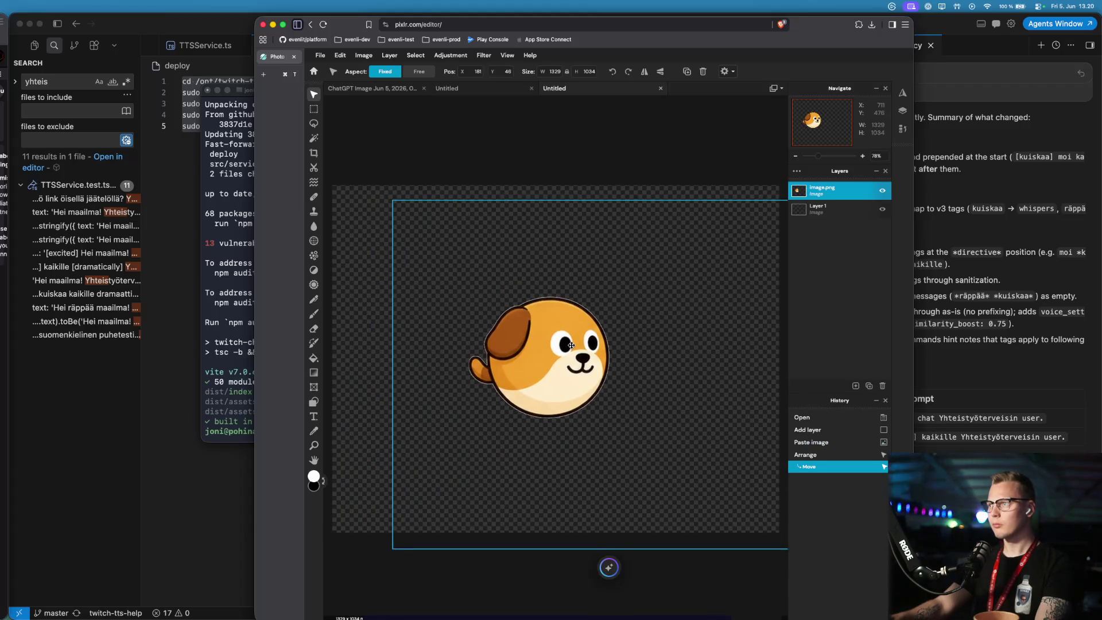
{"action": "left_click", "coordinate": [571, 345]}
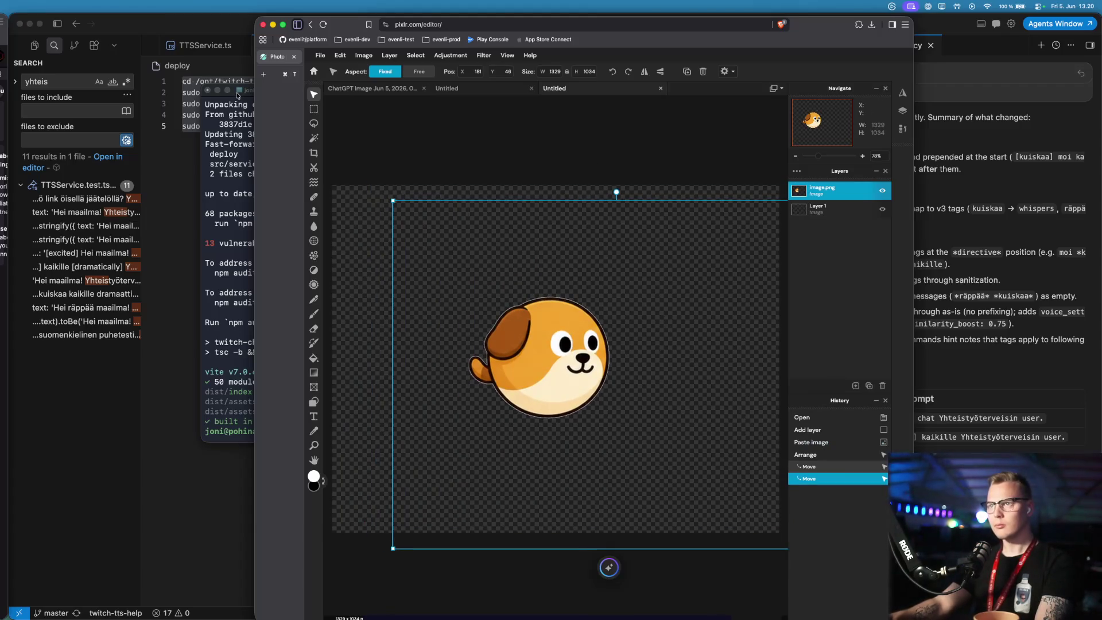
{"action": "left_click", "coordinate": [314, 108]}
{"action": "mouse_move", "coordinate": [457, 284]}
{"action": "left_mouse_down"}
{"action": "mouse_move", "coordinate": [609, 396]}
{"action": "mouse_move", "coordinate": [627, 431]}
{"action": "left_mouse_up"}
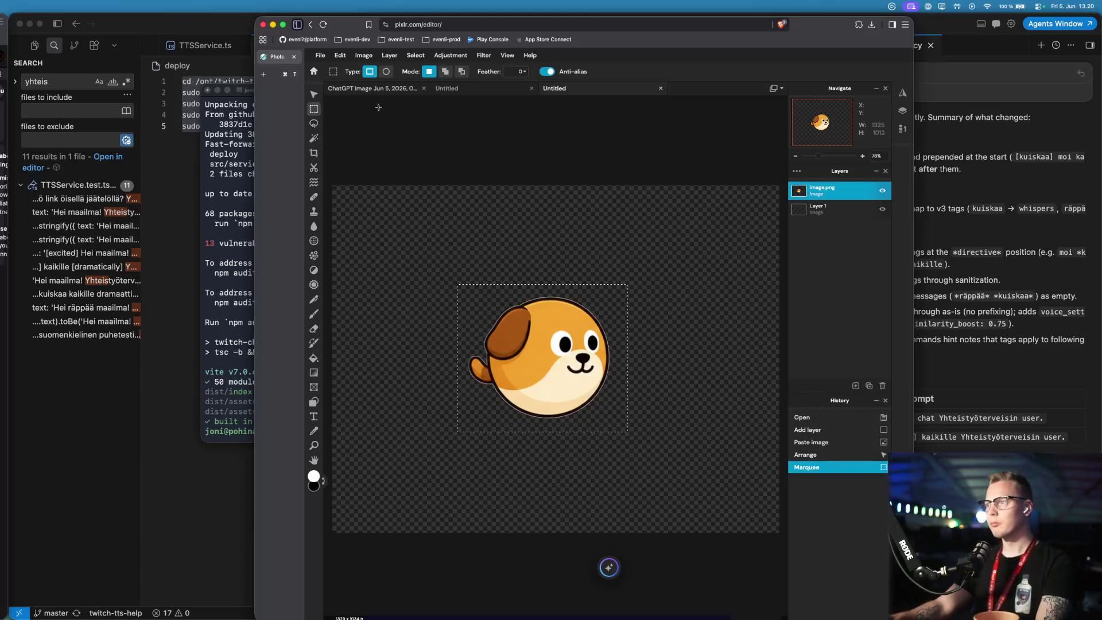
{"action": "key", "text": "super+x"}
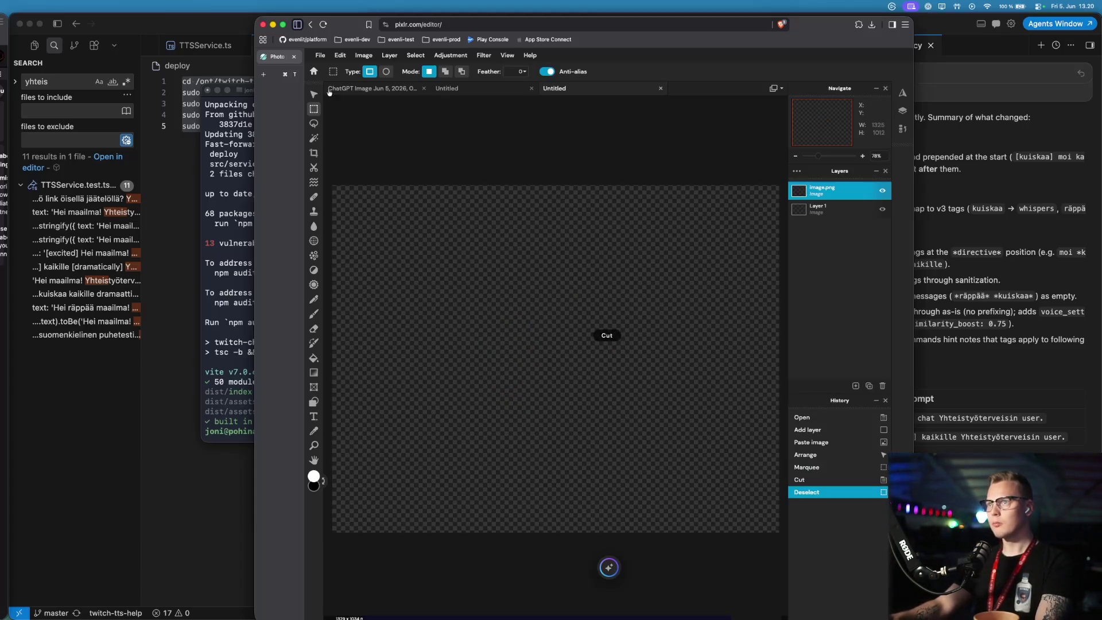
Create a new 500×500 image and paste the dog in as a layer
{"action": "left_click", "coordinate": [339, 55]}
{"action": "left_click", "coordinate": [320, 55]}
{"action": "left_click", "coordinate": [324, 70]}
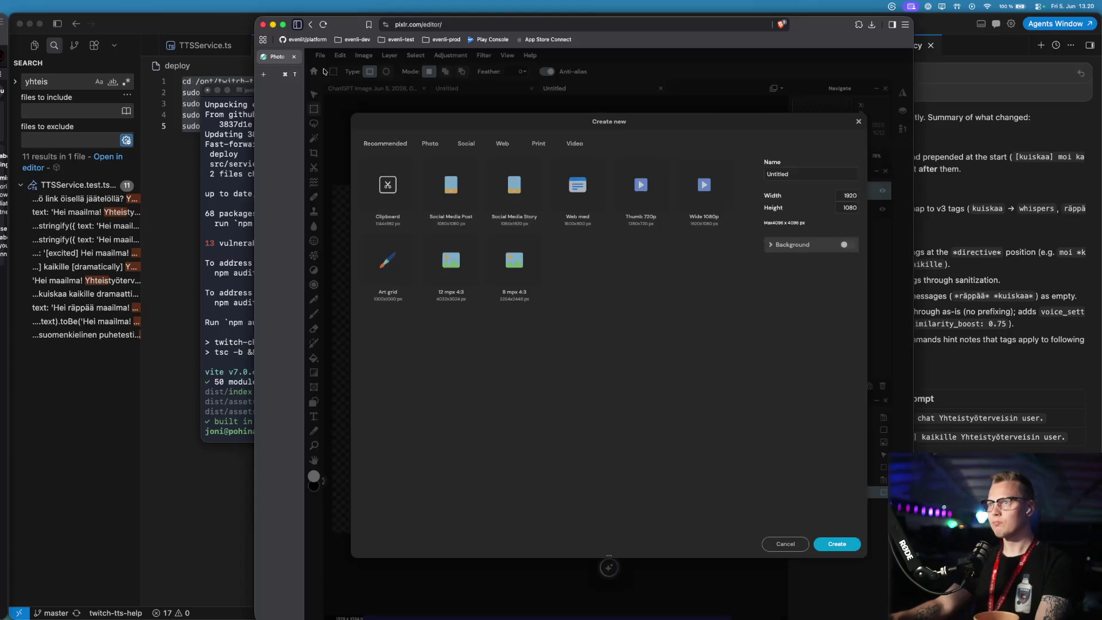
{"action": "type", "text": "500"}
{"action": "key", "text": "Tab"}
{"action": "type", "text": "500"}
{"action": "key", "text": "Return"}
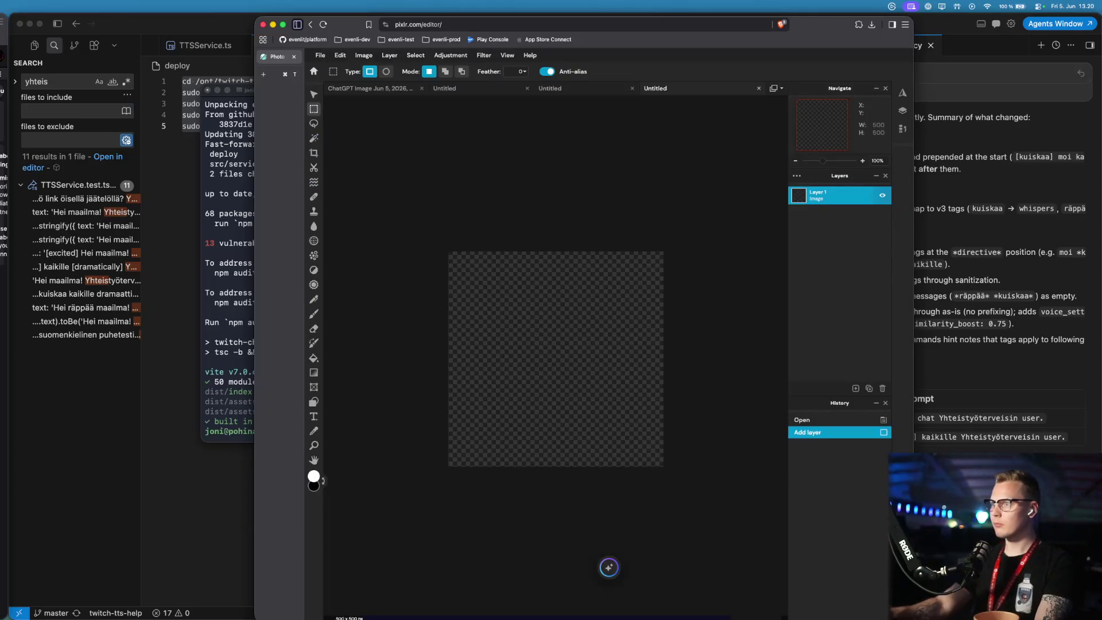
{"action": "key", "text": "super+v"}
Centre the dog image on the 500×500 canvas with the Move tool
{"action": "left_click", "coordinate": [314, 94]}
{"action": "mouse_move", "coordinate": [557, 332]}
{"action": "left_mouse_down"}
{"action": "mouse_move", "coordinate": [629, 332]}
{"action": "mouse_move", "coordinate": [614, 333]}
{"action": "left_mouse_up"}
{"action": "left_click", "coordinate": [503, 152]}
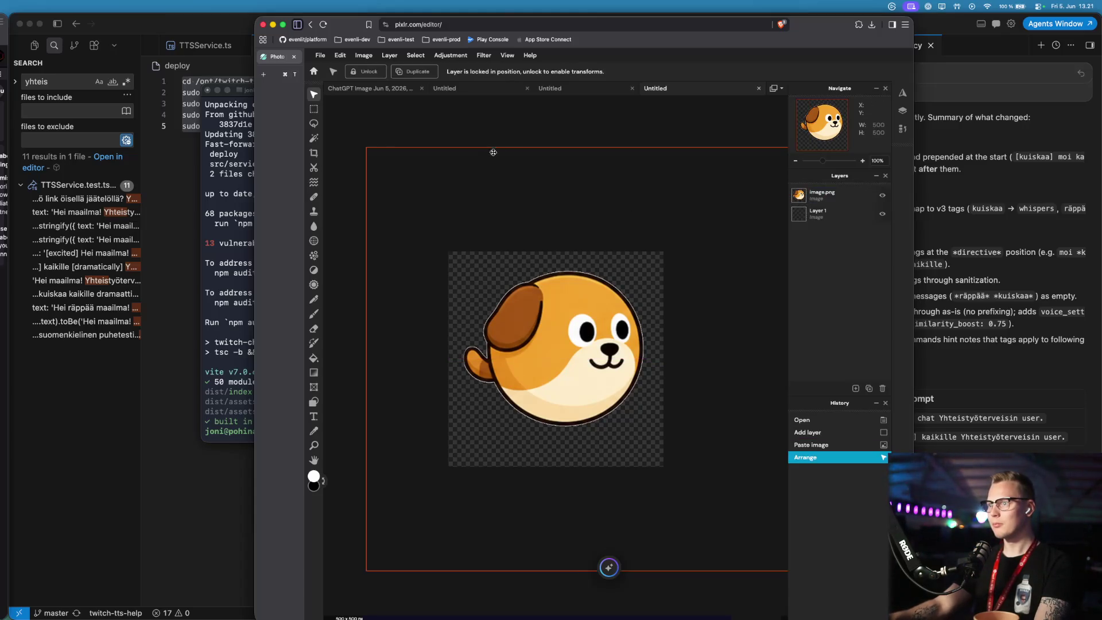
{"action": "left_click", "coordinate": [556, 360]}
{"action": "left_click_drag", "start_coordinate": [573, 356], "coordinate": [570, 364]}
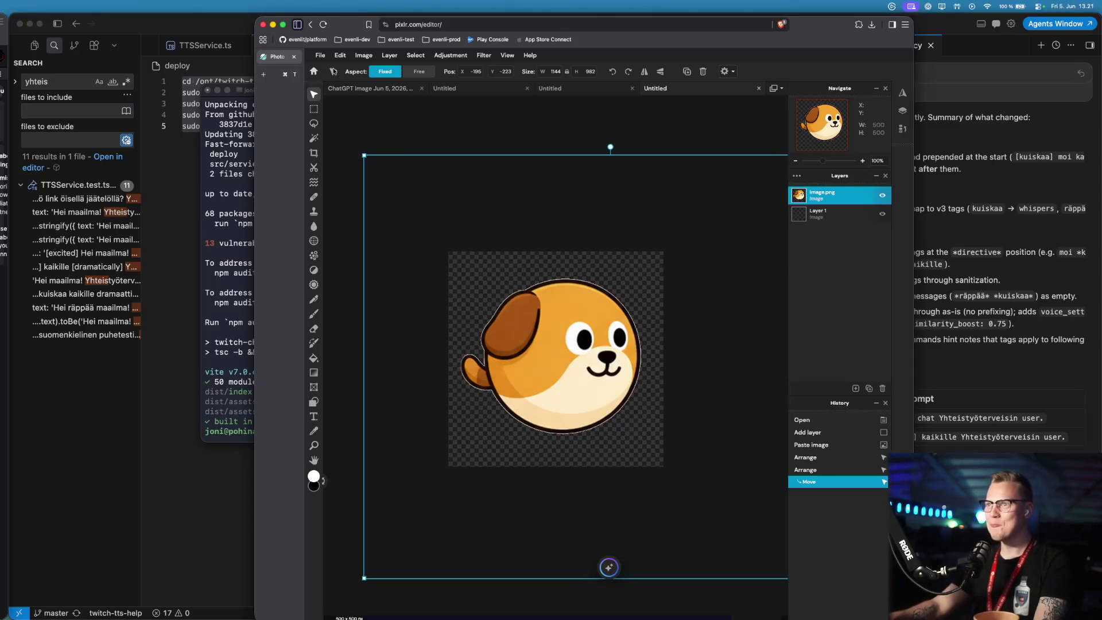
Abandon the Save dialog and choose File > Export as PNG instead
{"action": "left_click", "coordinate": [319, 55]}
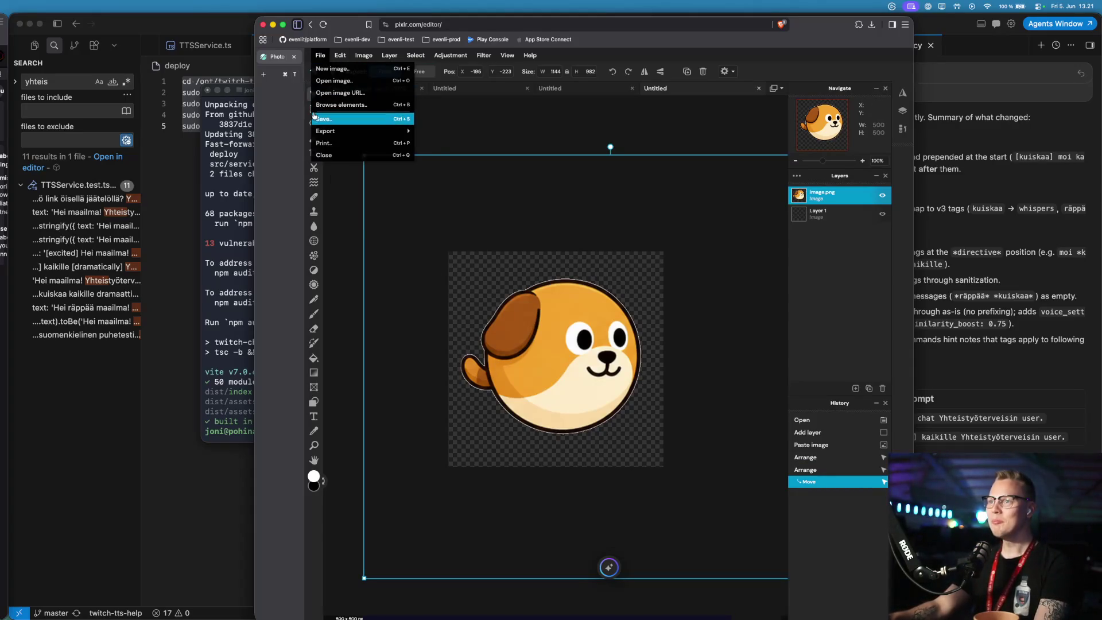
{"action": "left_click", "coordinate": [324, 119]}
{"action": "key", "text": "Escape"}
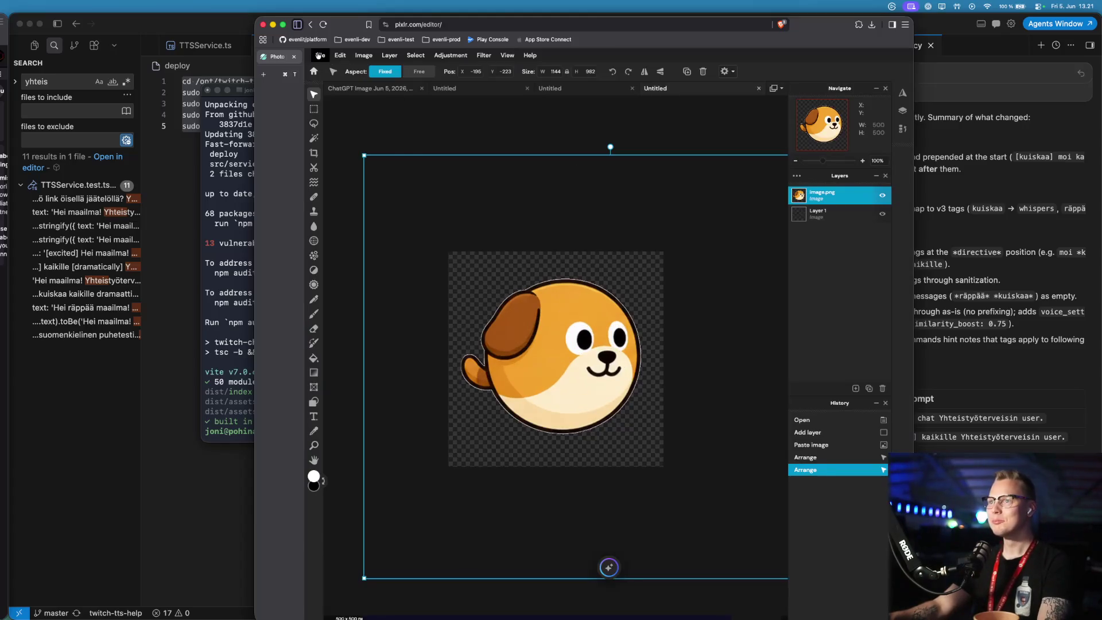
{"action": "left_click", "coordinate": [319, 55]}
{"action": "mouse_move", "coordinate": [353, 141]}
{"action": "left_click", "coordinate": [472, 134]}
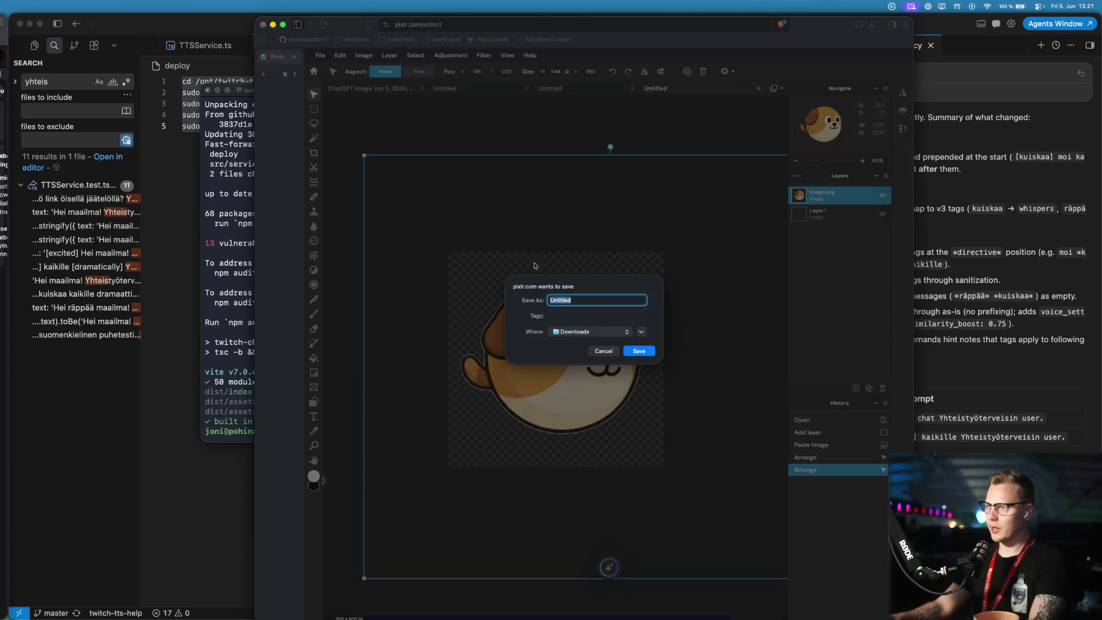
Save the export as doggo.png in Downloads, then return to Effect House
{"action": "type", "text": "do"}
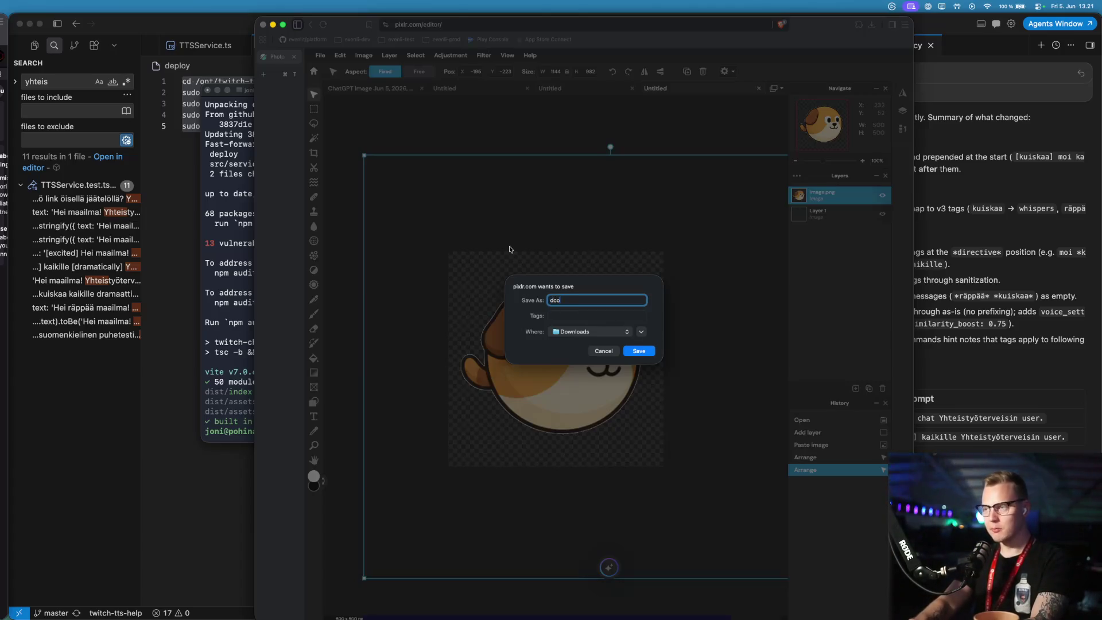
{"action": "type", "text": "ggo"}
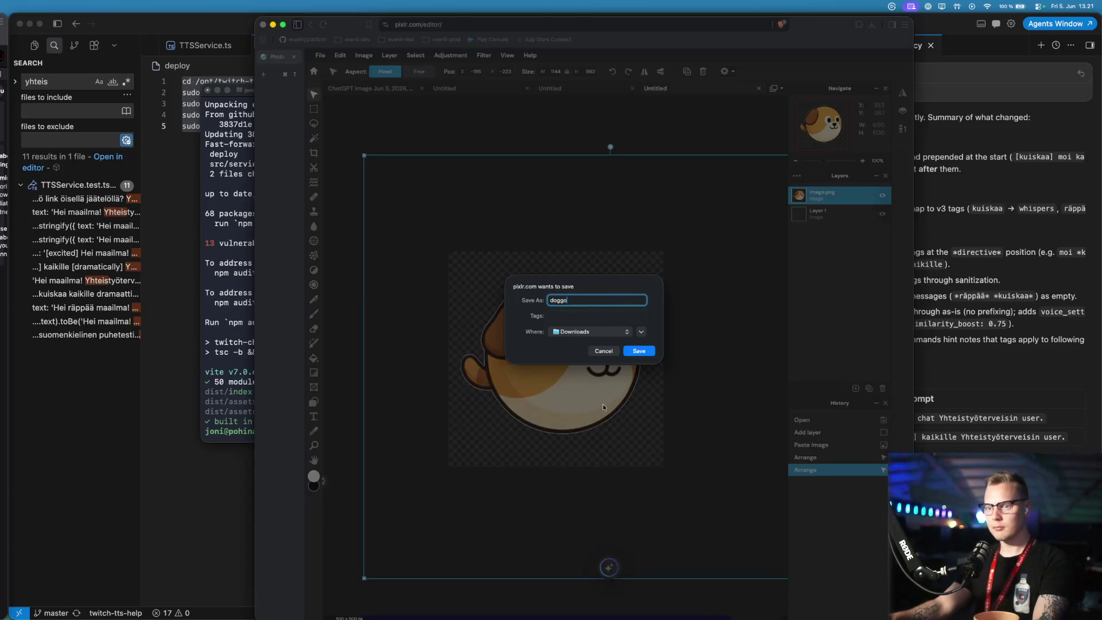
{"action": "left_click", "coordinate": [646, 352]}
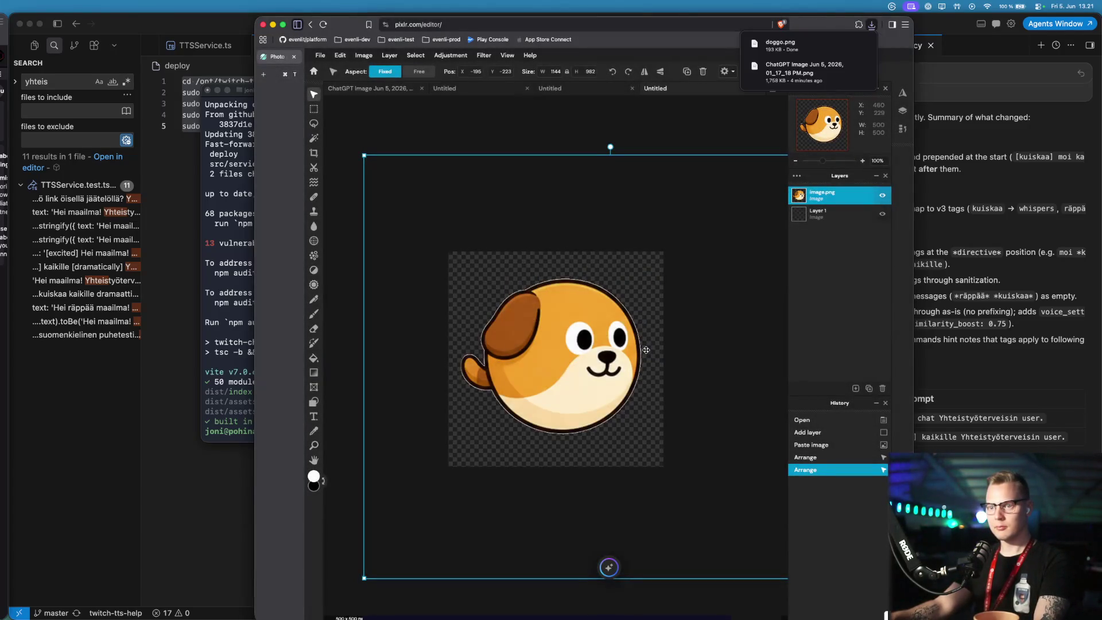
{"action": "key", "text": "super+Tab"}
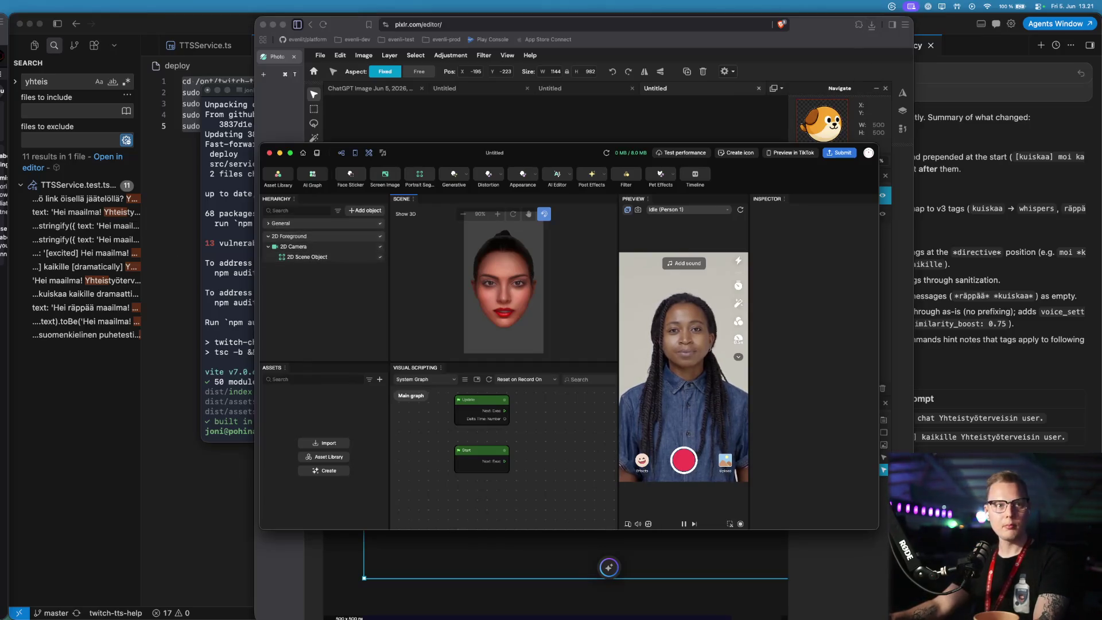
Move the Pixlr window aside and bring Effect House to the front
{"action": "key", "text": "super+Tab"}
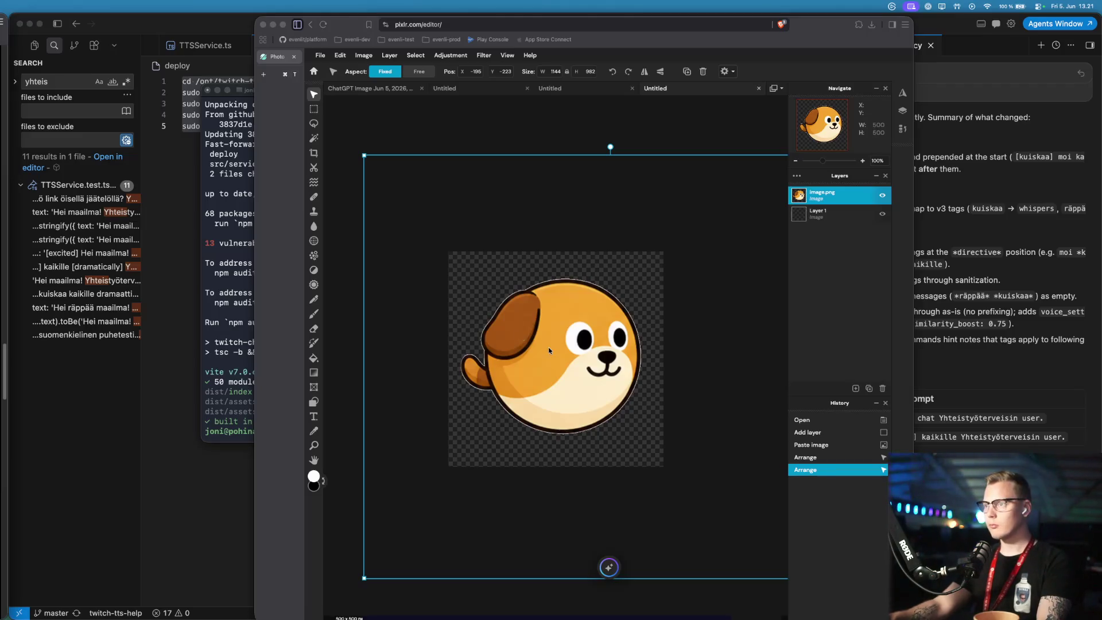
{"action": "left_click_drag", "start_coordinate": [370, 27], "coordinate": [550, 37]}
{"action": "left_click", "coordinate": [316, 252]}
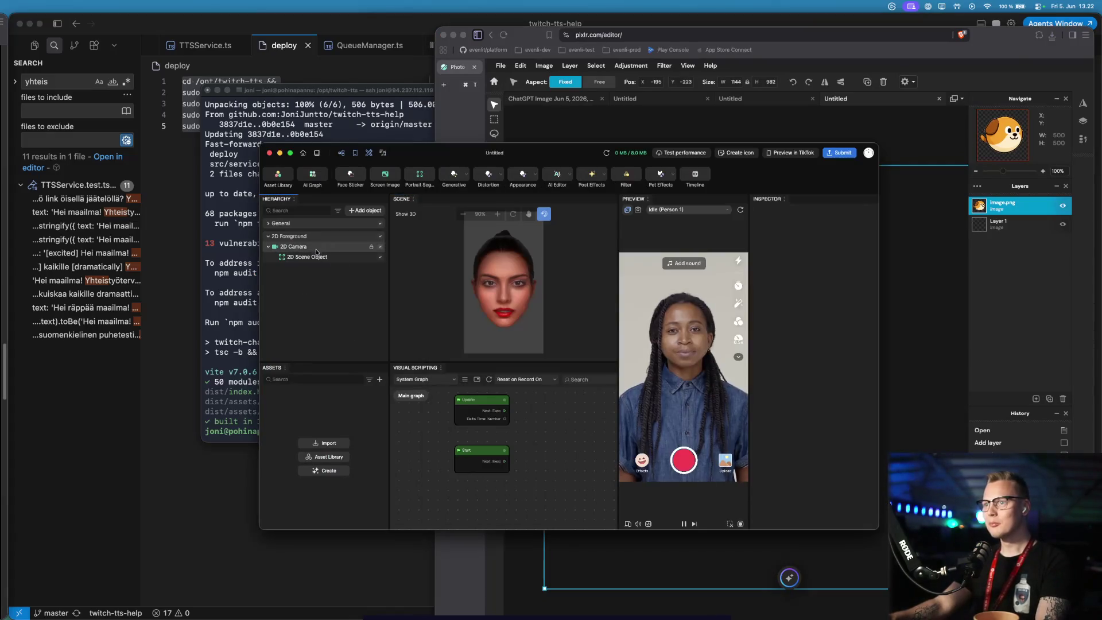
Select the 2D Scene Object and start importing a new asset from disk
{"action": "left_click", "coordinate": [317, 257]}
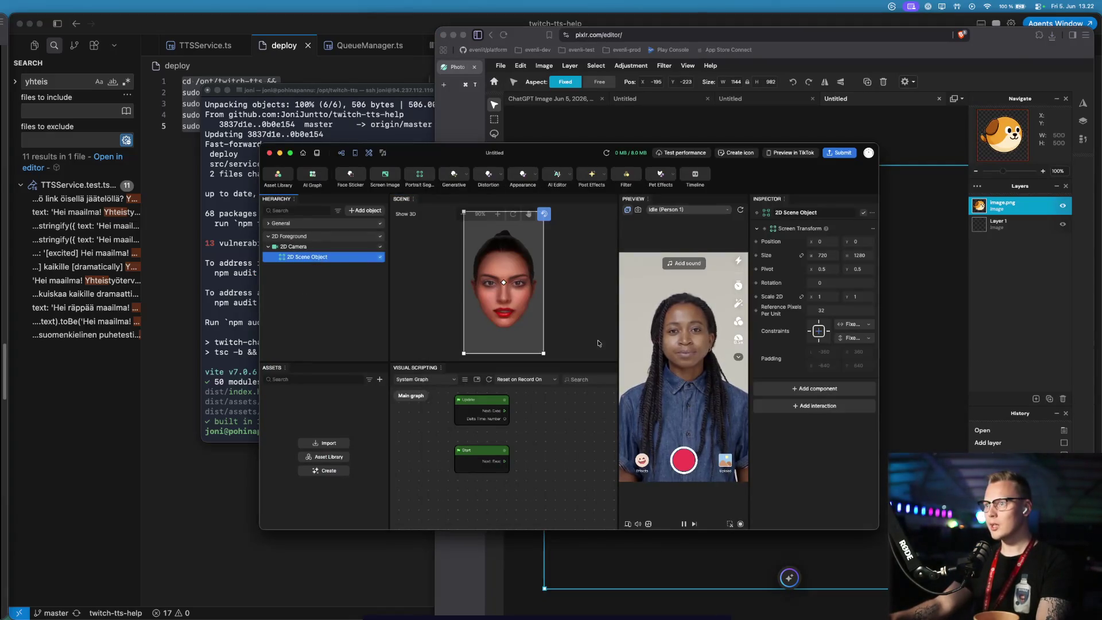
{"action": "right_click", "coordinate": [336, 263]}
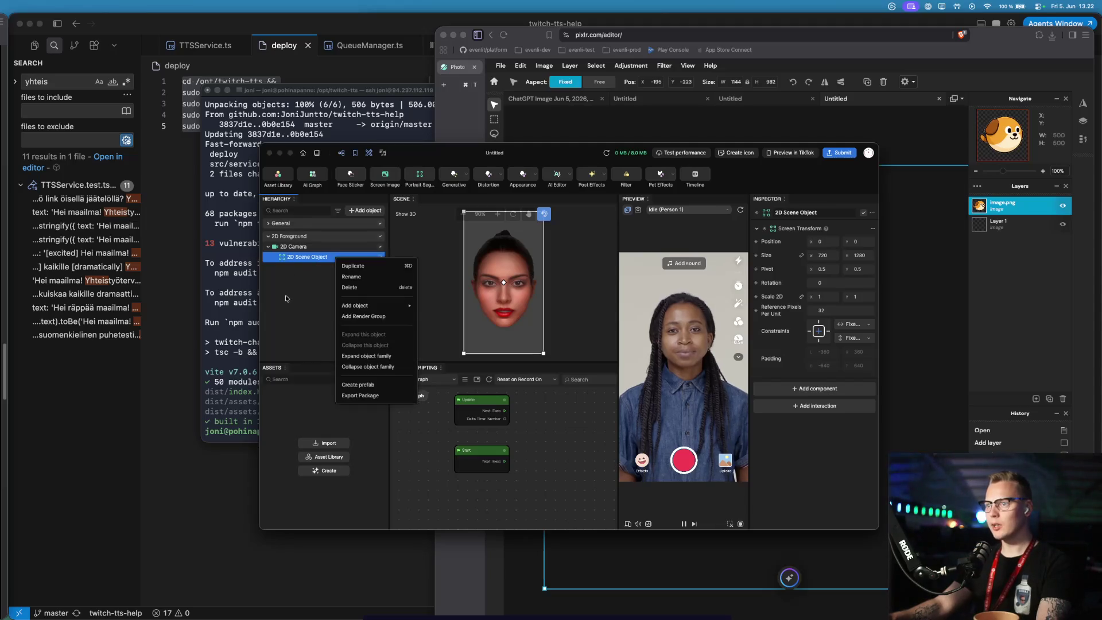
{"action": "left_click", "coordinate": [339, 428]}
{"action": "left_click", "coordinate": [329, 447]}
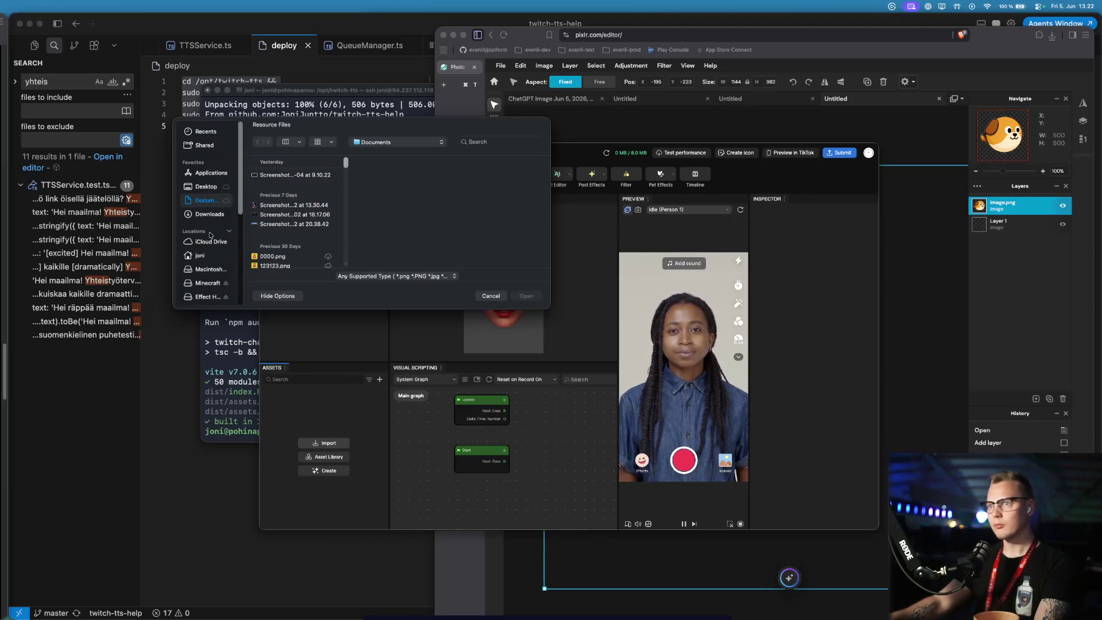
Import doggo.png from Downloads and drag the doggo texture into the scene hierarchy
{"action": "left_click", "coordinate": [208, 214]}
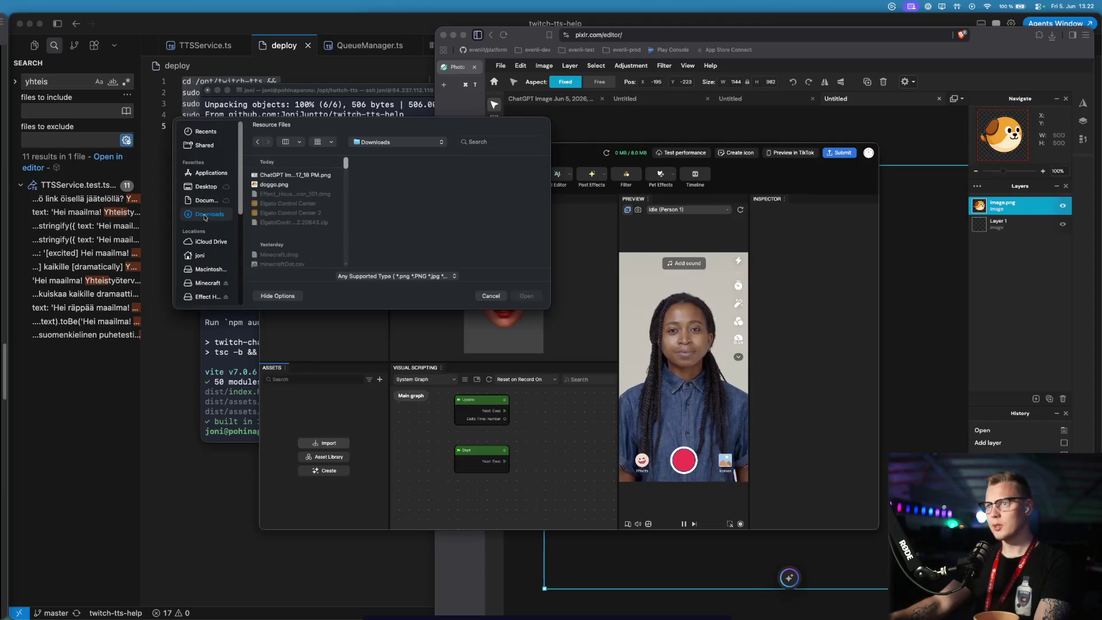
{"action": "left_click", "coordinate": [270, 186]}
{"action": "double_click", "coordinate": [270, 188]}
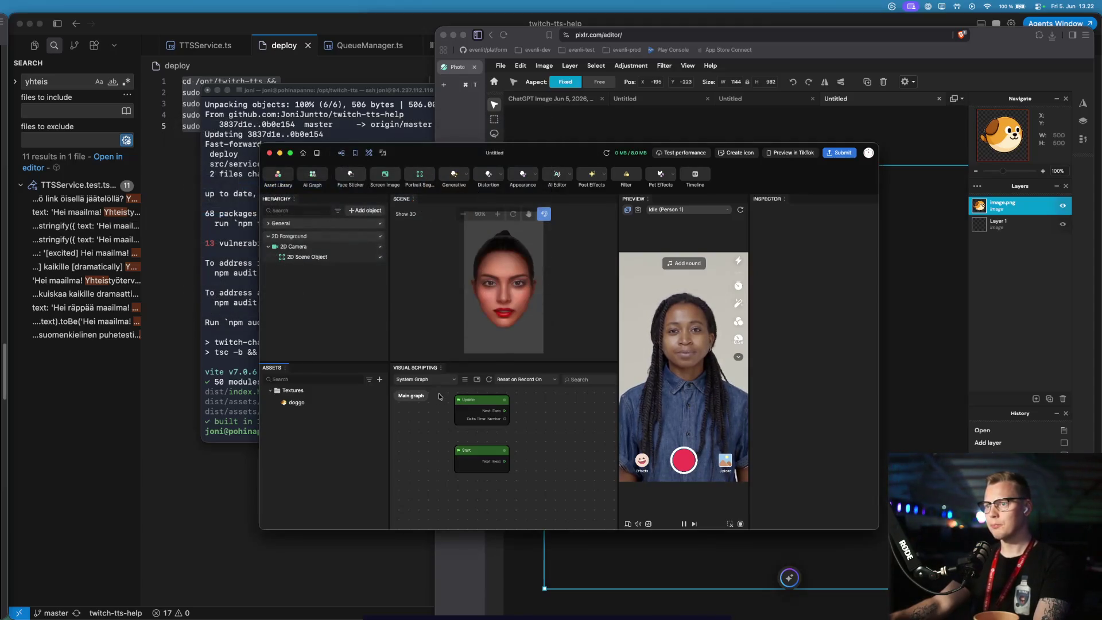
{"action": "left_click", "coordinate": [325, 404]}
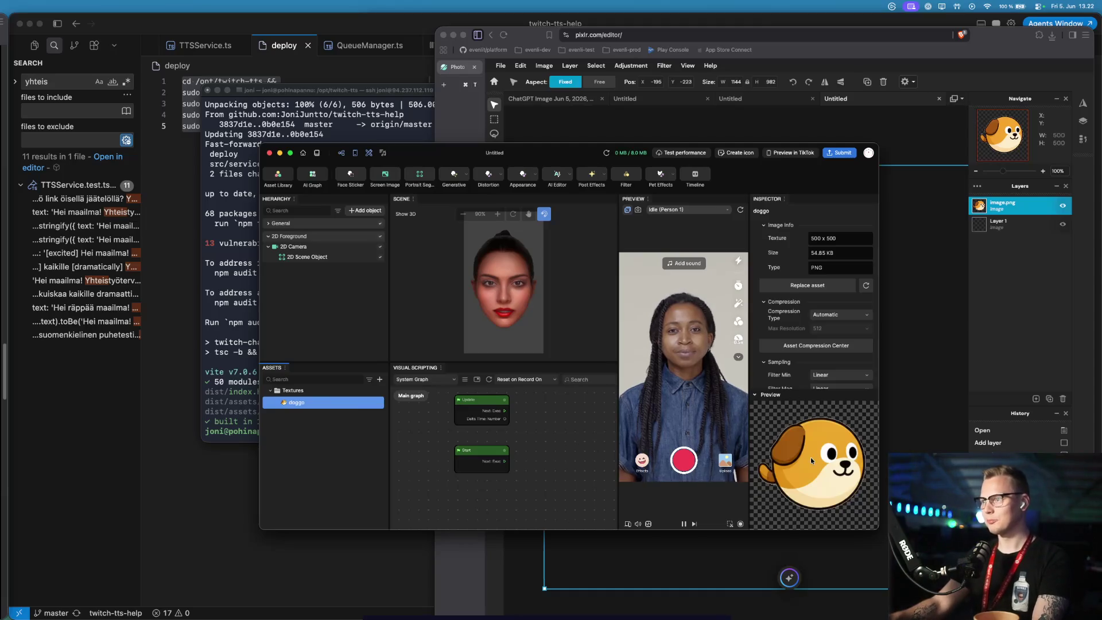
{"action": "left_click", "coordinate": [832, 464]}
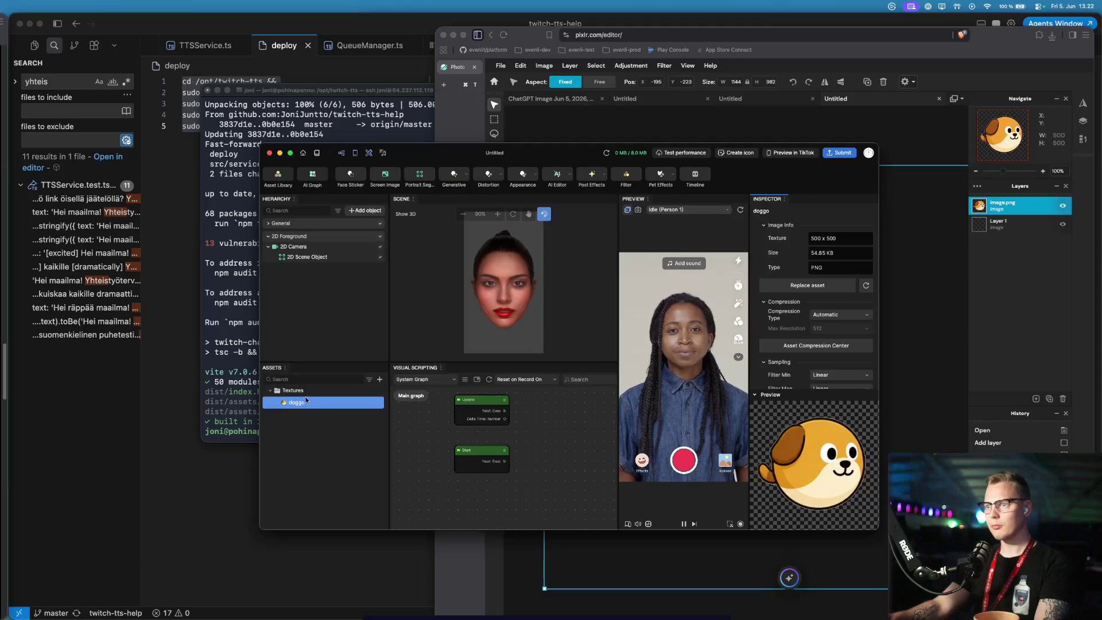
{"action": "mouse_move", "coordinate": [296, 402]}
{"action": "left_mouse_down"}
{"action": "mouse_move", "coordinate": [290, 248]}
{"action": "mouse_move", "coordinate": [338, 285]}
{"action": "mouse_move", "coordinate": [308, 435]}
{"action": "mouse_move", "coordinate": [304, 405]}
{"action": "mouse_move", "coordinate": [334, 304]}
{"action": "mouse_move", "coordinate": [296, 248]}
{"action": "mouse_move", "coordinate": [318, 258]}
{"action": "mouse_move", "coordinate": [338, 235]}
{"action": "left_mouse_up"}
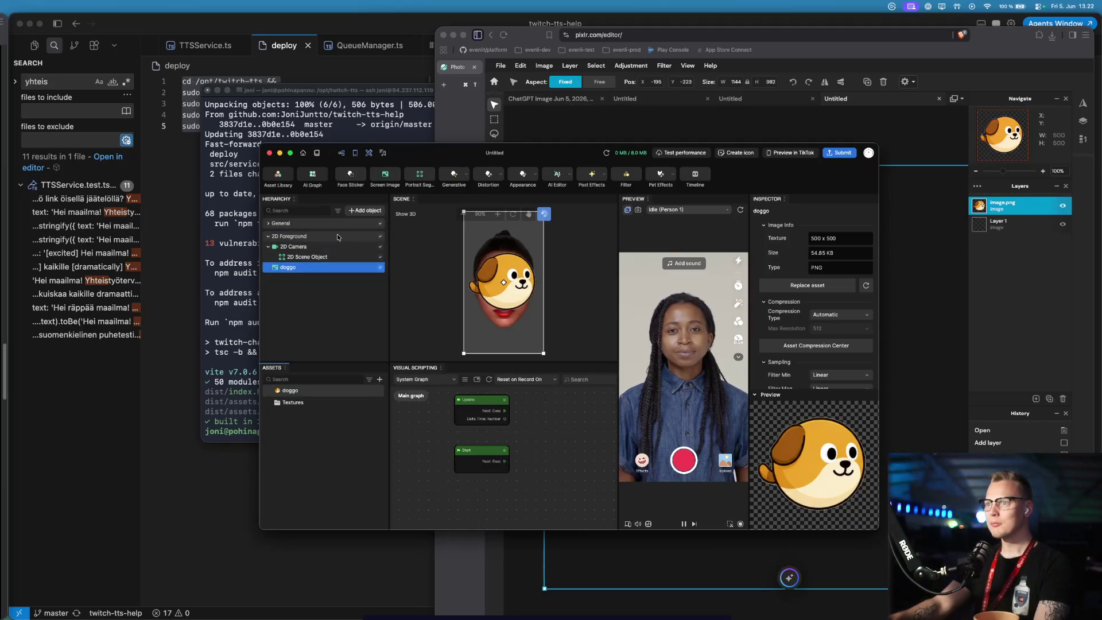
Undo the stray doggo move and reselect the doggo image
{"action": "left_click_drag", "start_coordinate": [515, 290], "coordinate": [499, 282]}
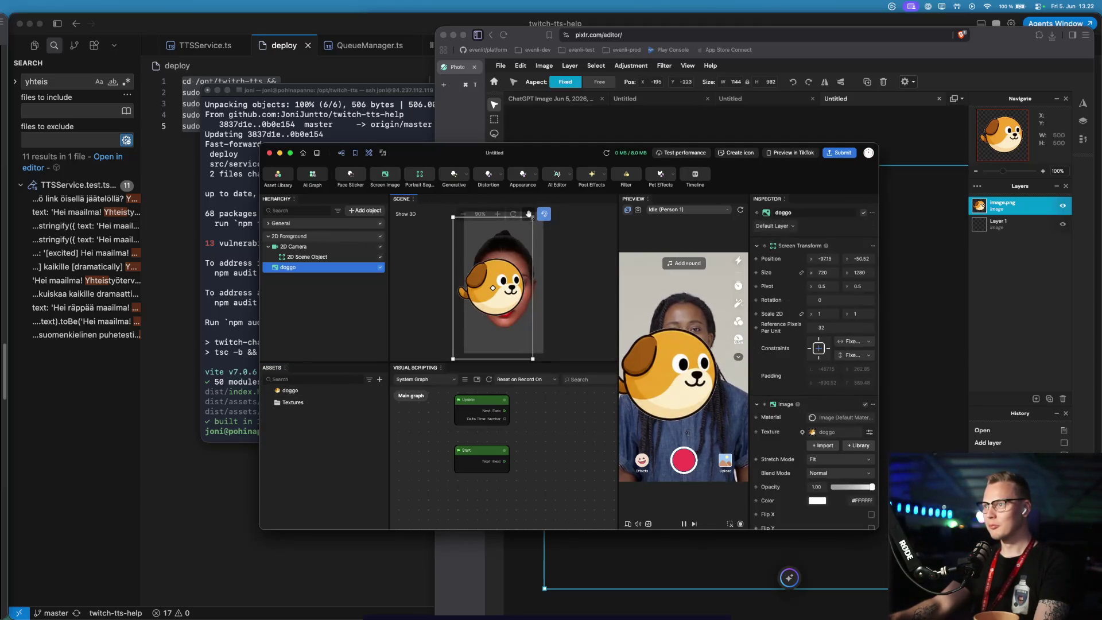
{"action": "left_click_drag", "start_coordinate": [513, 286], "coordinate": [506, 285]}
{"action": "key", "text": "super+z"}
{"action": "key", "text": "super+z"}
{"action": "key", "text": "super+z"}
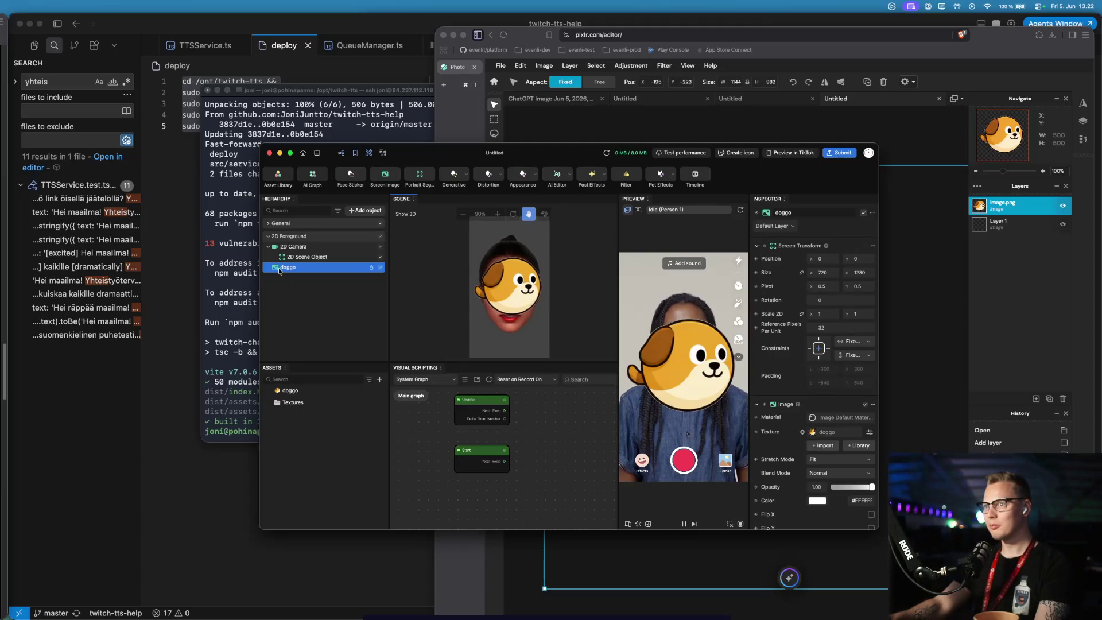
{"action": "left_click", "coordinate": [439, 280]}
{"action": "left_click", "coordinate": [278, 268]}
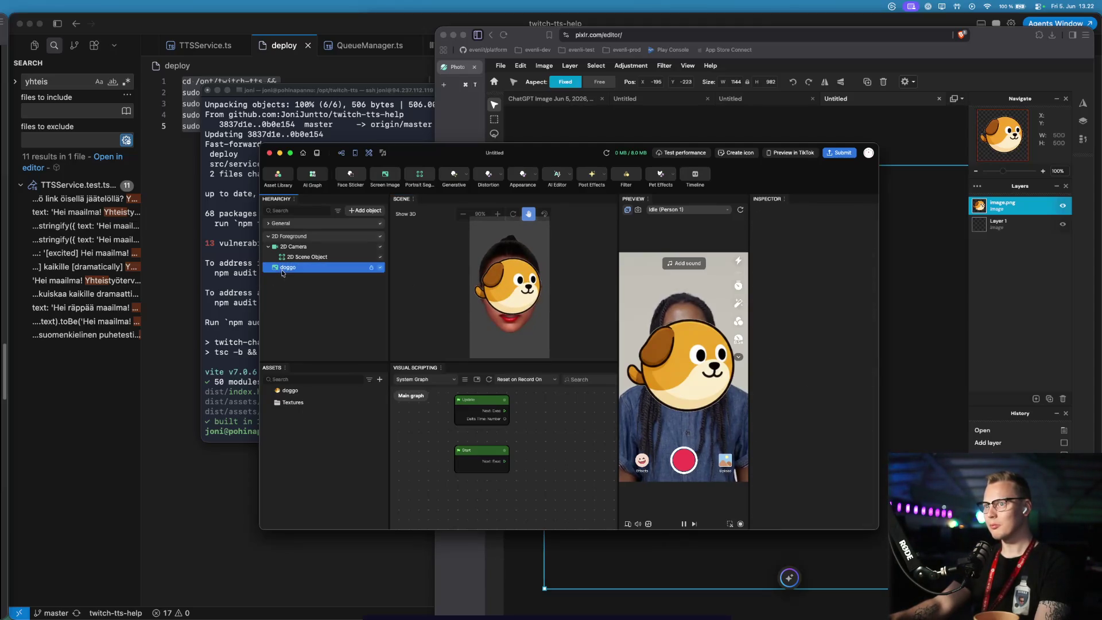
{"action": "left_click_drag", "start_coordinate": [524, 285], "coordinate": [521, 283]}
Shrink doggo with the transform tool to fit over the face, then return to Pixlr
{"action": "key", "text": "w"}
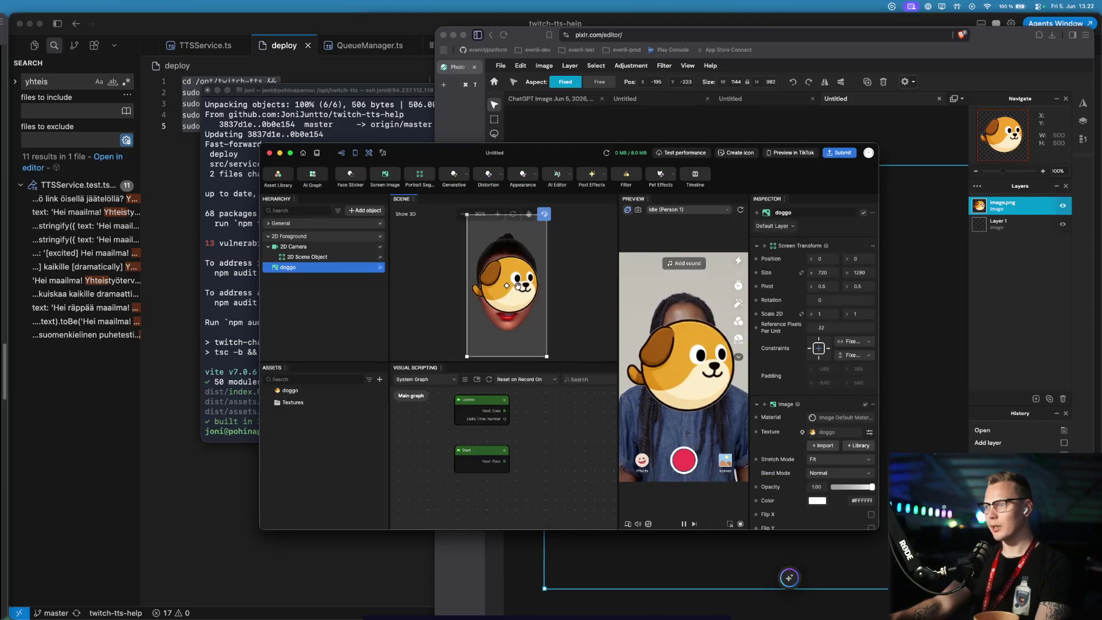
{"action": "mouse_move", "coordinate": [466, 357]}
{"action": "left_mouse_down"}
{"action": "mouse_move", "coordinate": [501, 293]}
{"action": "mouse_move", "coordinate": [501, 306]}
{"action": "left_mouse_up"}
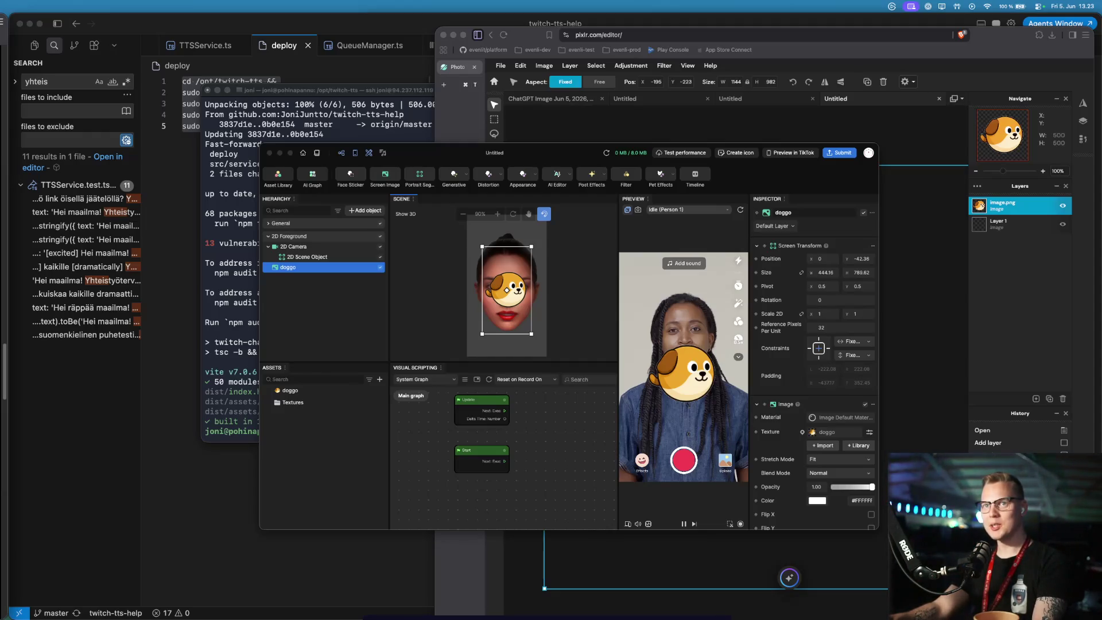
{"action": "key", "text": "super+Tab"}
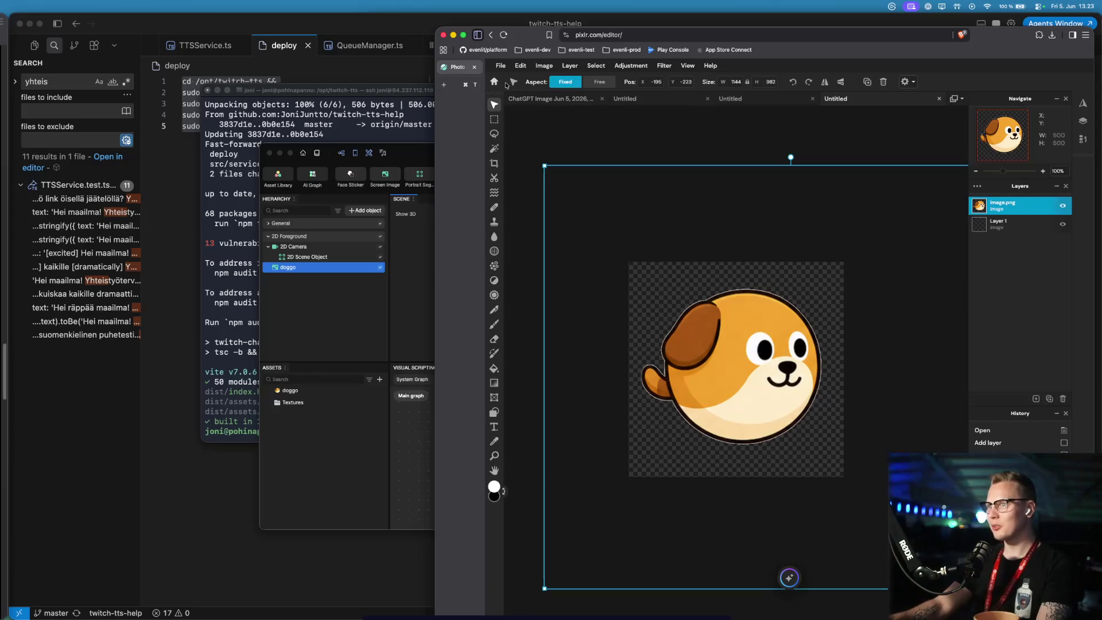
On the Bark Bounce asset map, marquee-select the lower hedge and cut it out
{"action": "left_click", "coordinate": [550, 99]}
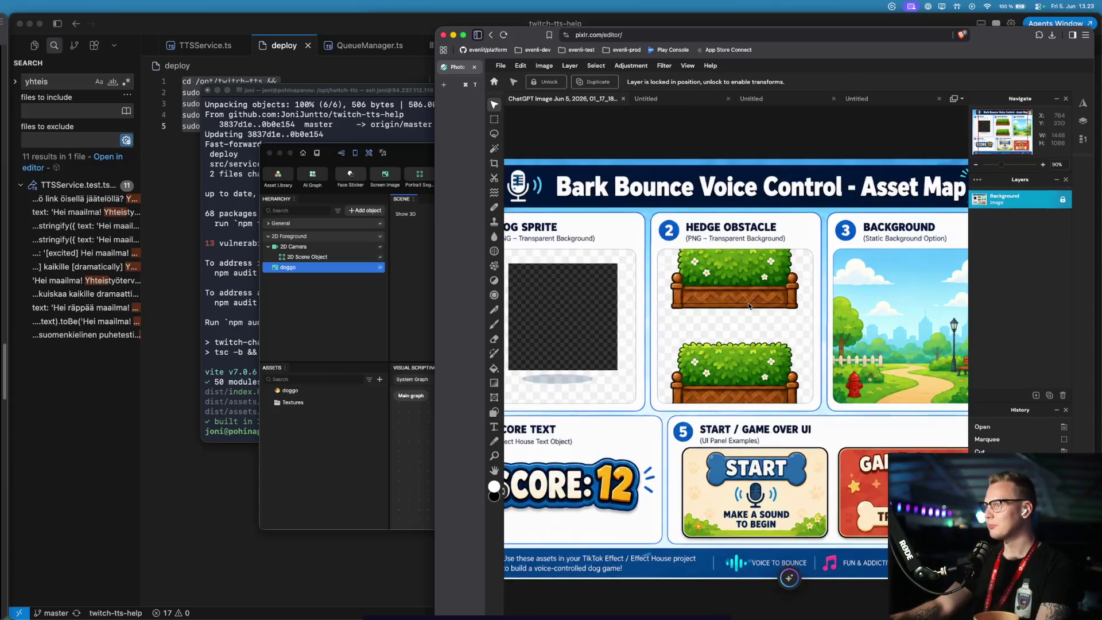
{"action": "scroll", "coordinate": [744, 332], "scroll_direction": "up", "scroll_amount": 5}
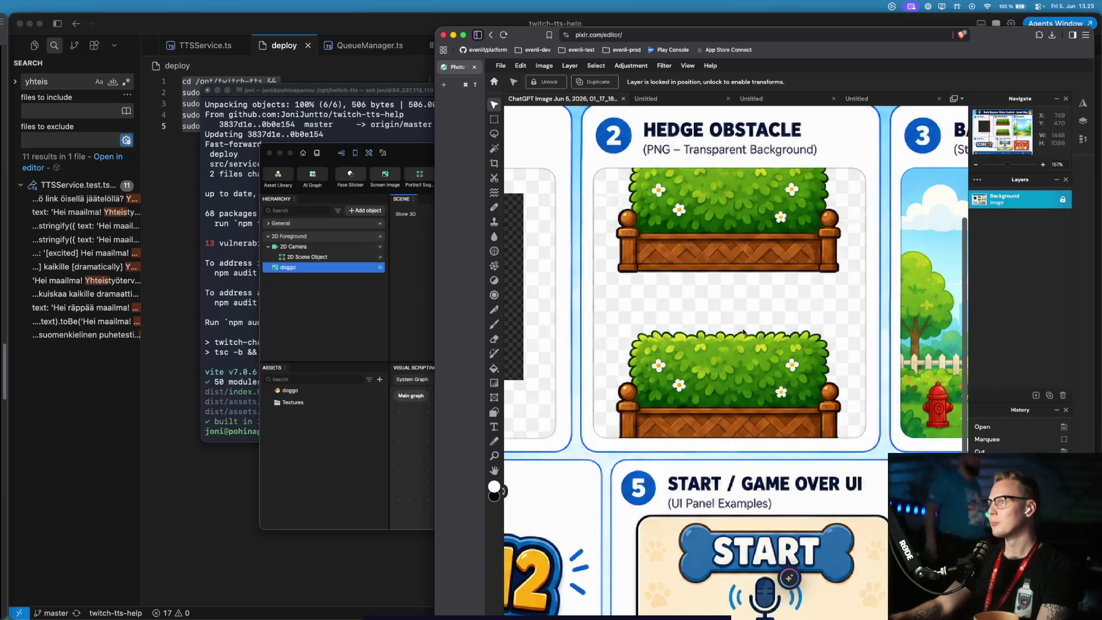
{"action": "scroll", "coordinate": [743, 332], "scroll_direction": "down", "scroll_amount": 10}
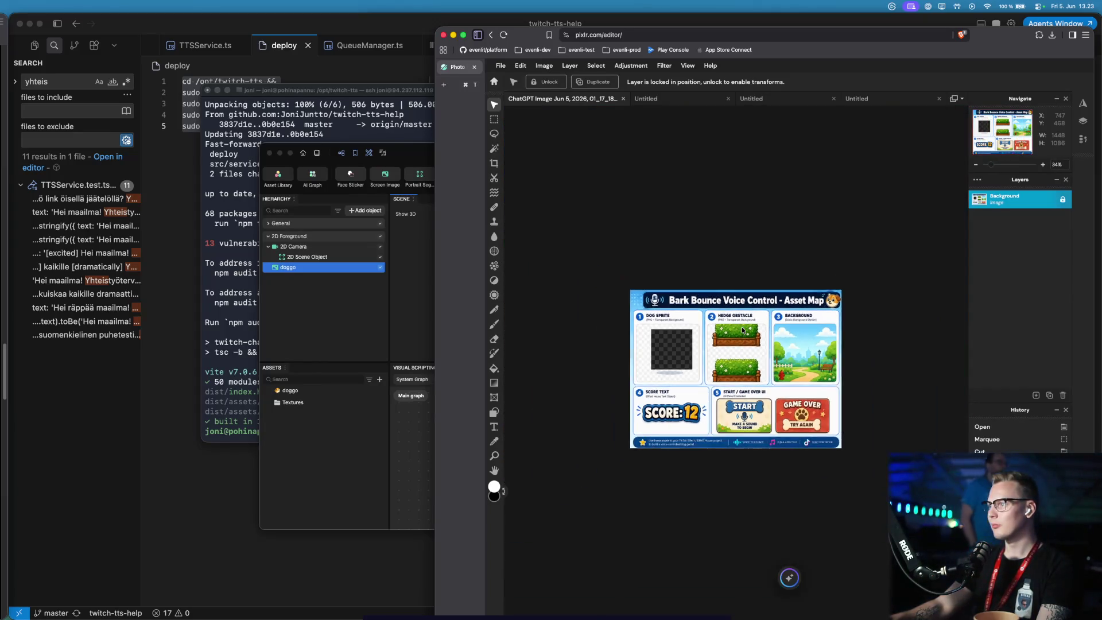
{"action": "scroll", "coordinate": [743, 331], "scroll_direction": "up", "scroll_amount": 10}
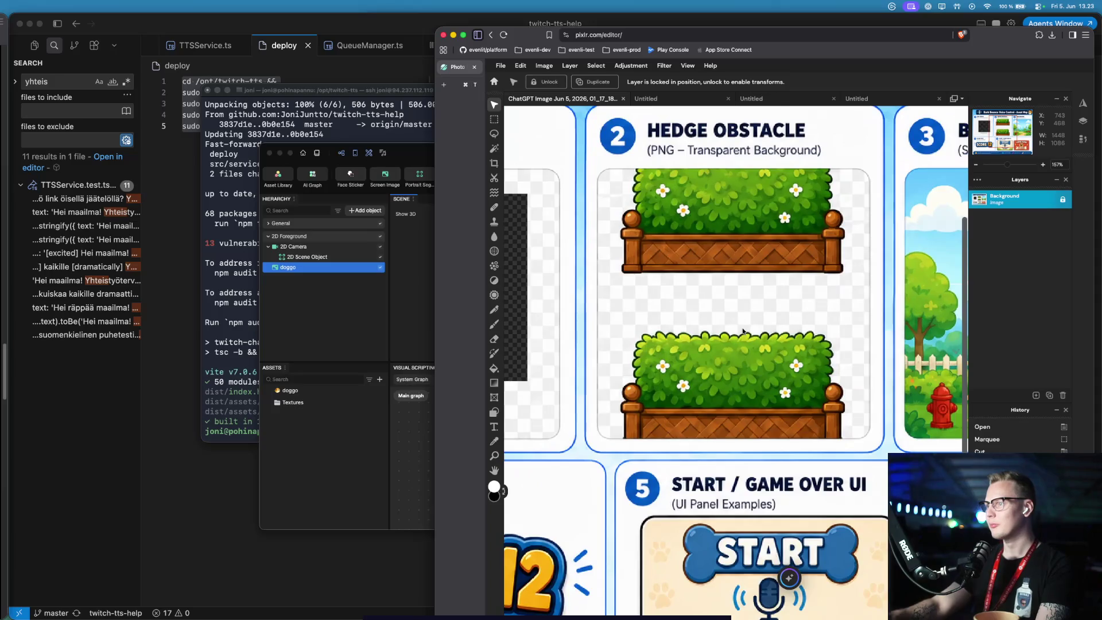
{"action": "scroll", "coordinate": [743, 332], "scroll_direction": "down", "scroll_amount": 1}
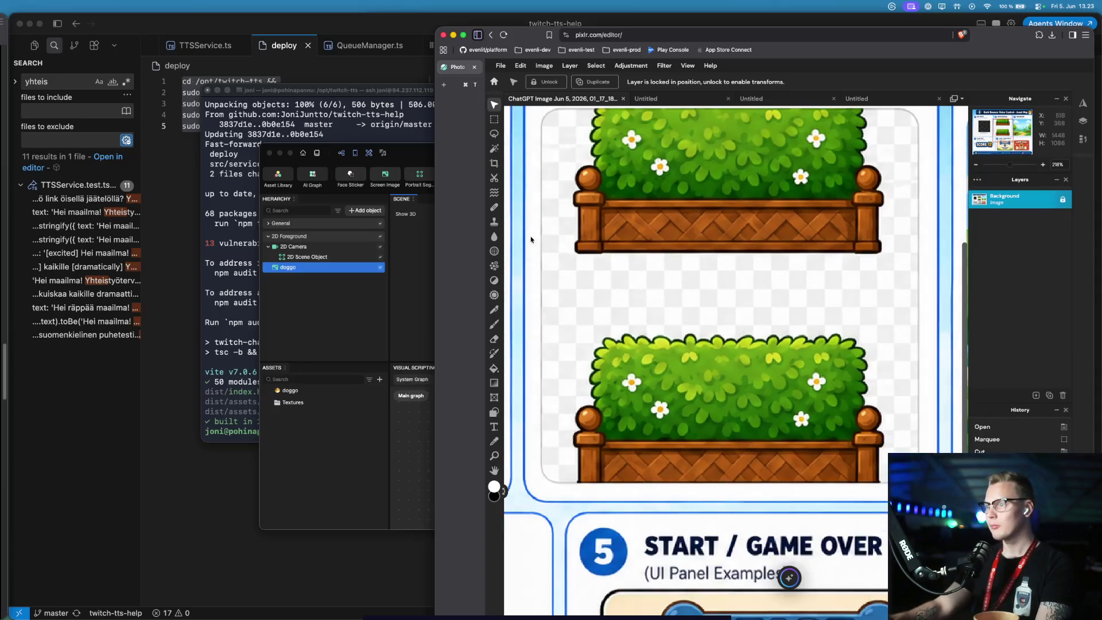
{"action": "left_click", "coordinate": [493, 119]}
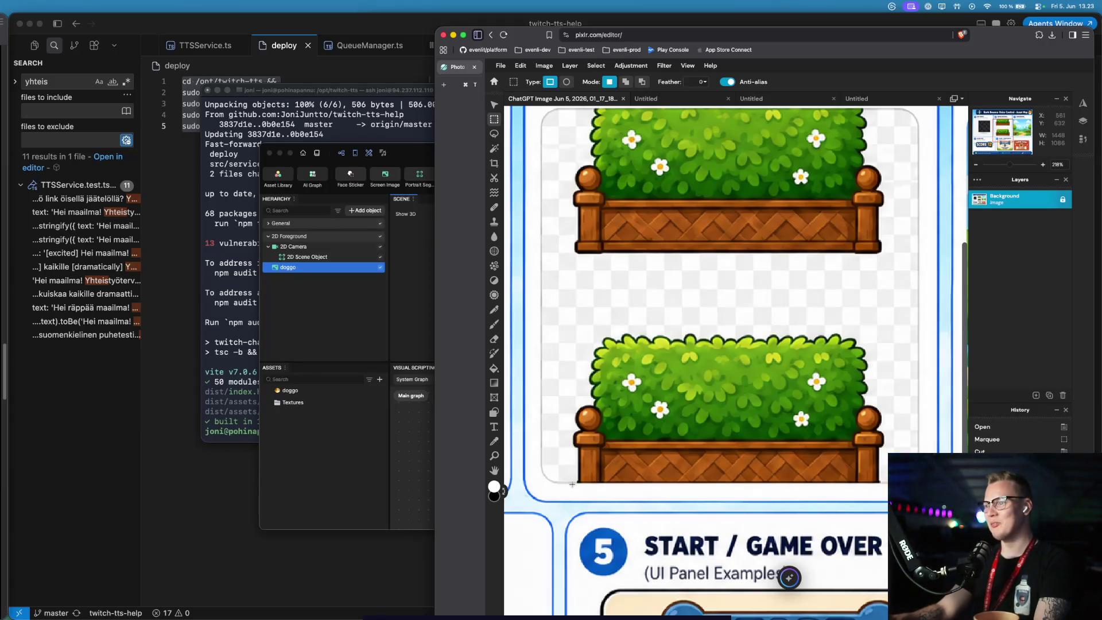
{"action": "mouse_move", "coordinate": [572, 484]}
{"action": "left_mouse_down"}
{"action": "mouse_move", "coordinate": [692, 342]}
{"action": "mouse_move", "coordinate": [896, 332]}
{"action": "mouse_move", "coordinate": [886, 332]}
{"action": "left_mouse_up"}
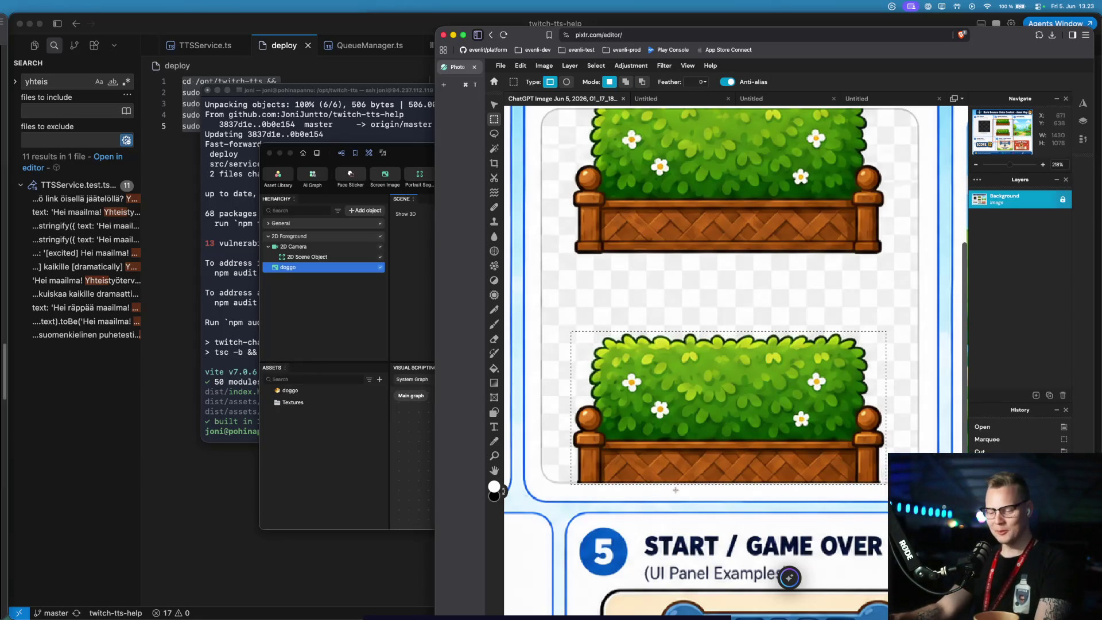
{"action": "key", "text": "super+x"}
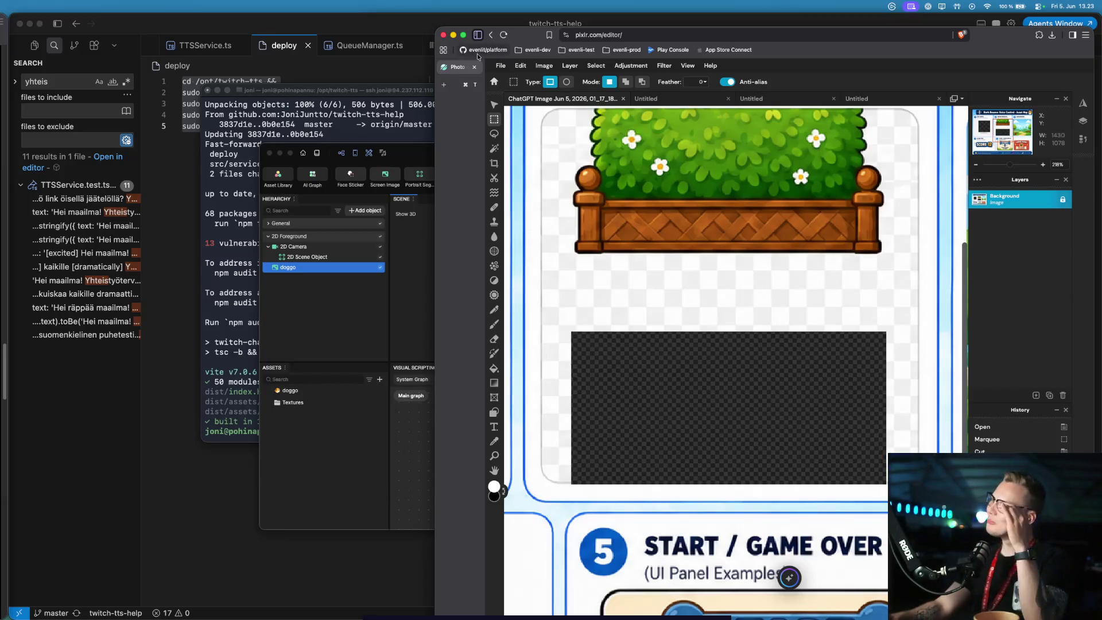
{"action": "left_click", "coordinate": [499, 67]}
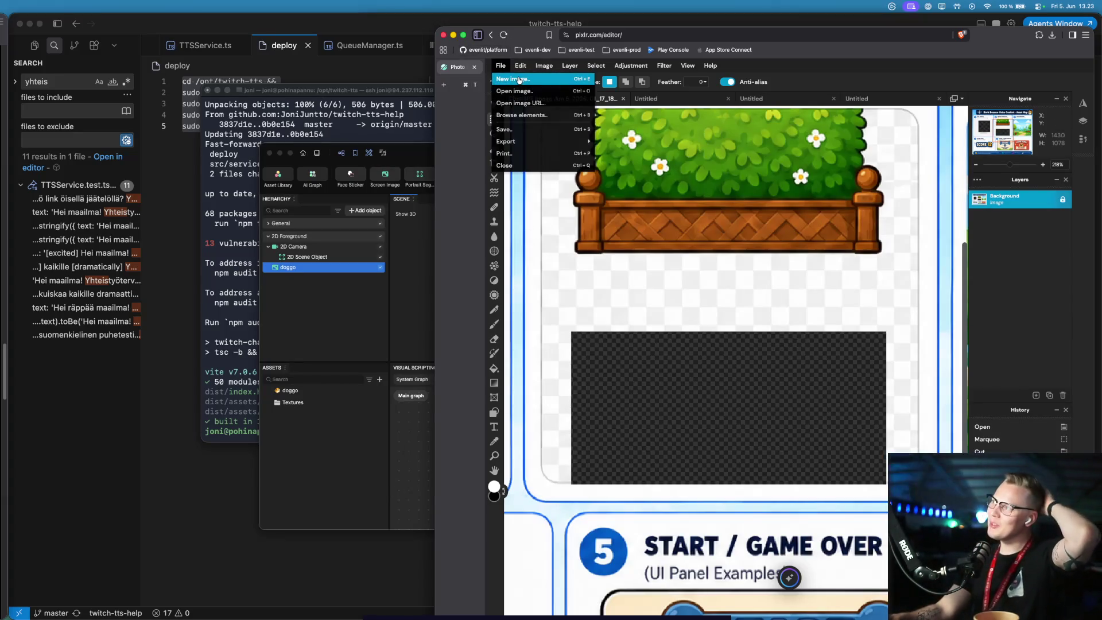
Create a new image from the clipboard and measure the hedge area with a selection
{"action": "left_click", "coordinate": [521, 79]}
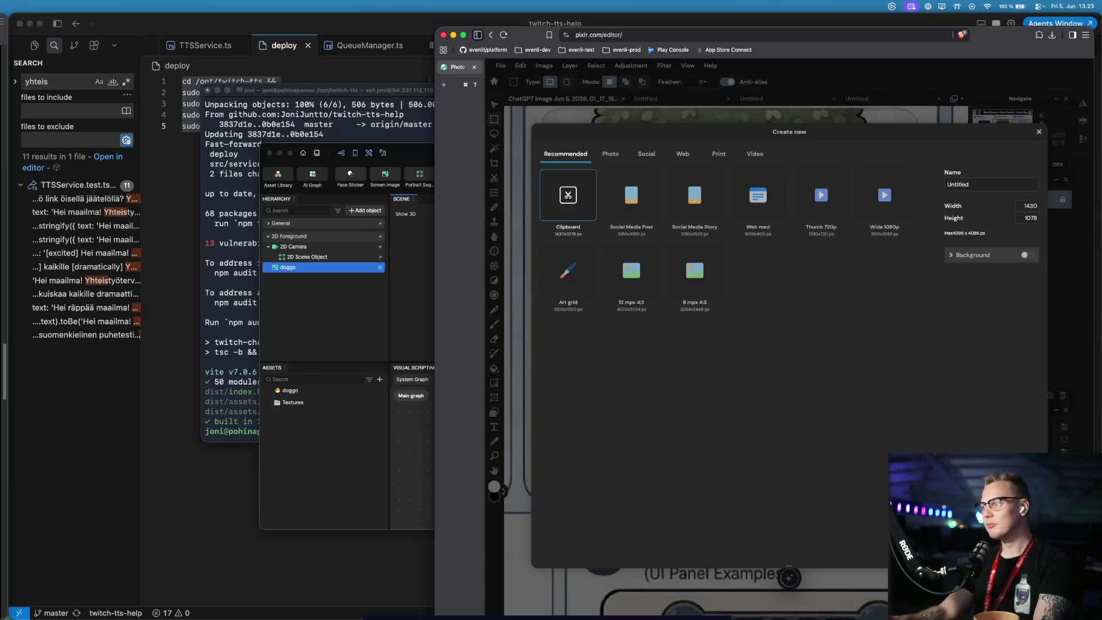
{"action": "left_click", "coordinate": [567, 195]}
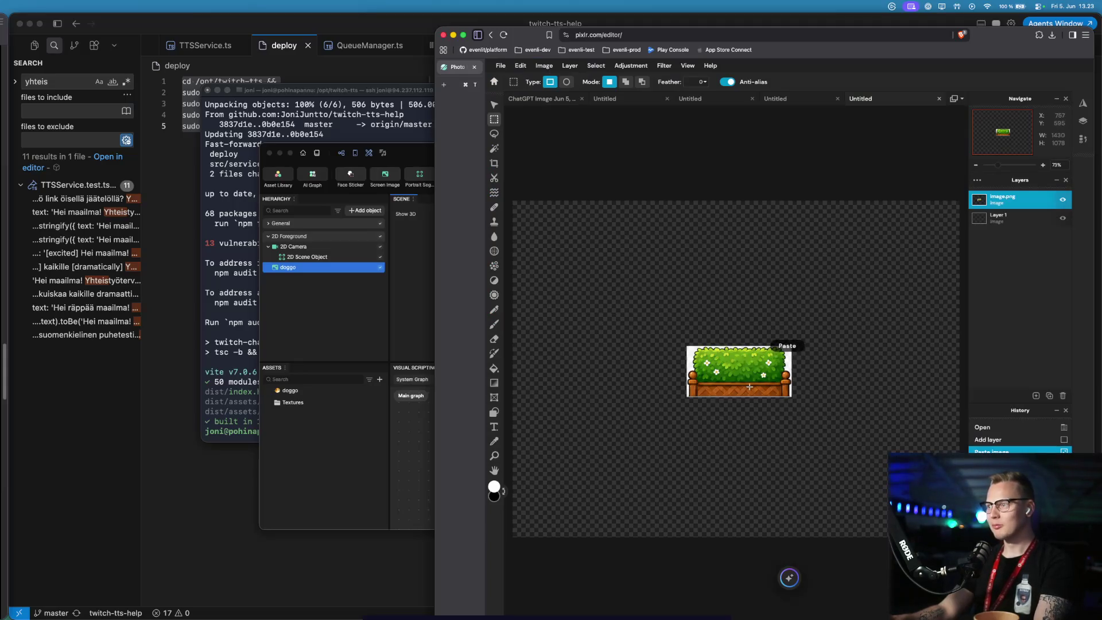
{"action": "left_click_drag", "start_coordinate": [750, 387], "coordinate": [713, 381]}
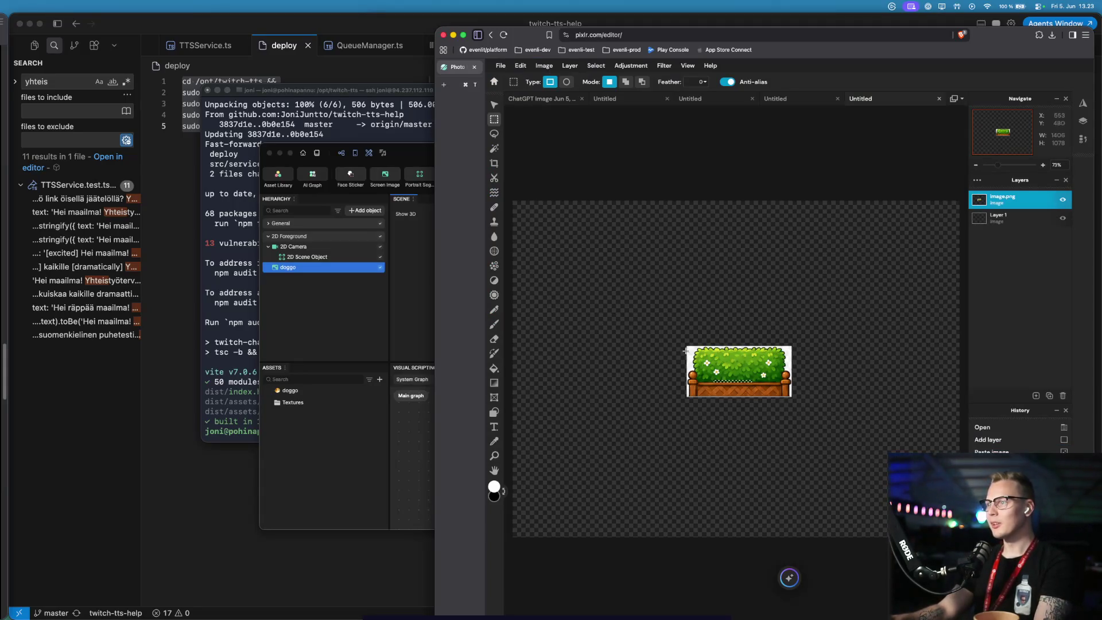
{"action": "mouse_move", "coordinate": [682, 344]}
{"action": "left_mouse_down"}
{"action": "mouse_move", "coordinate": [804, 404]}
{"action": "mouse_move", "coordinate": [794, 401]}
{"action": "left_mouse_up"}
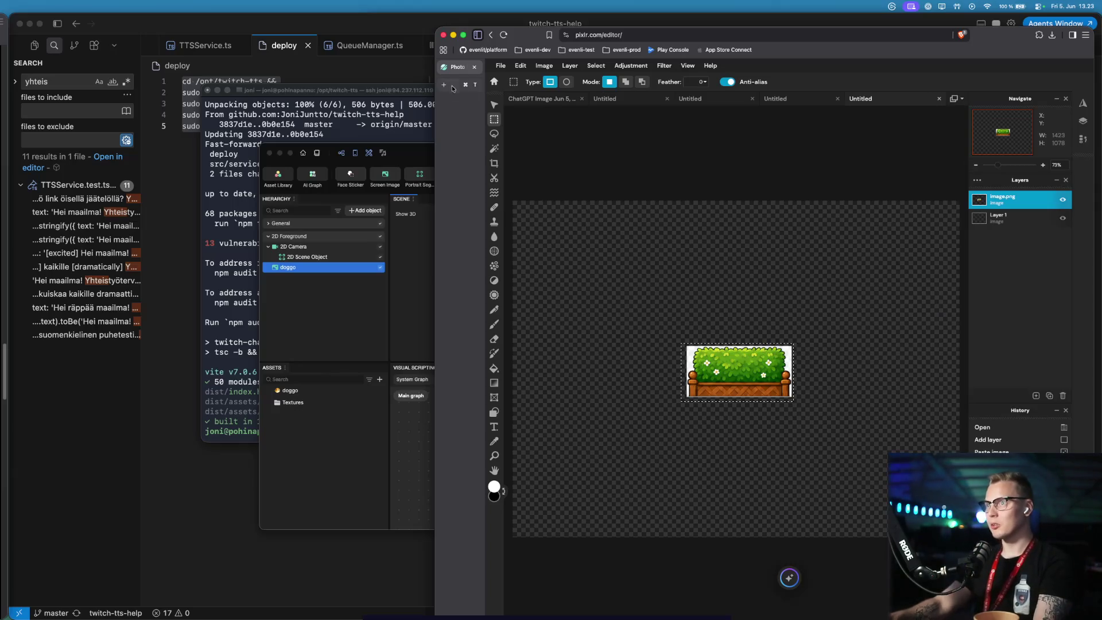
Create a new 350 × 180 image and paste the hedge into it
{"action": "left_click", "coordinate": [501, 66]}
{"action": "left_click", "coordinate": [512, 78]}
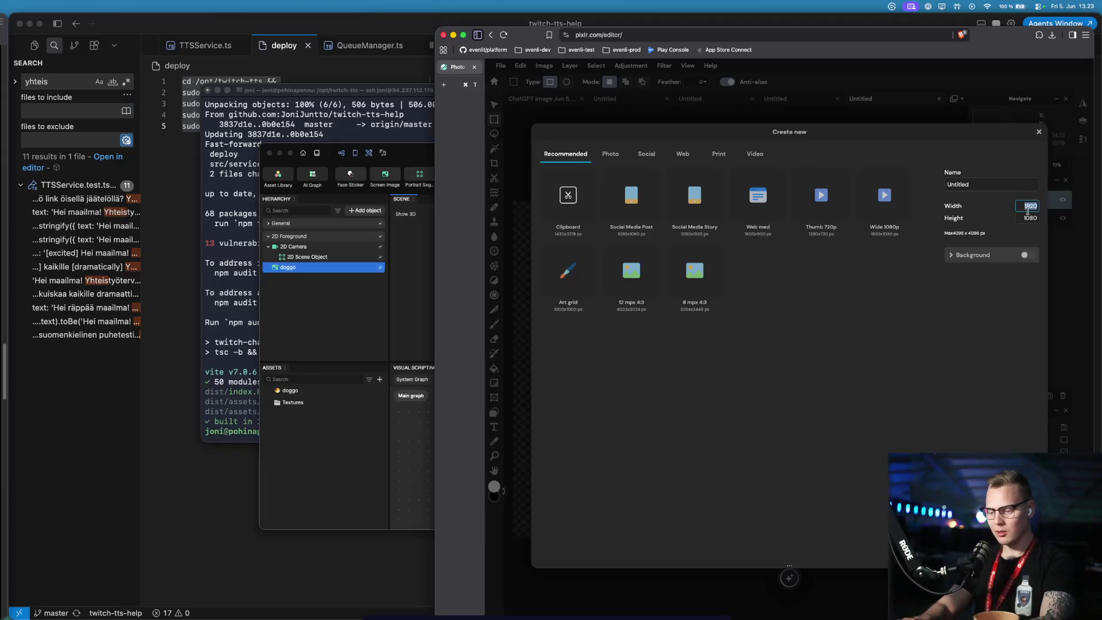
{"action": "type", "text": "50"}
{"action": "key", "text": "Tab"}
{"action": "type", "text": "1"}
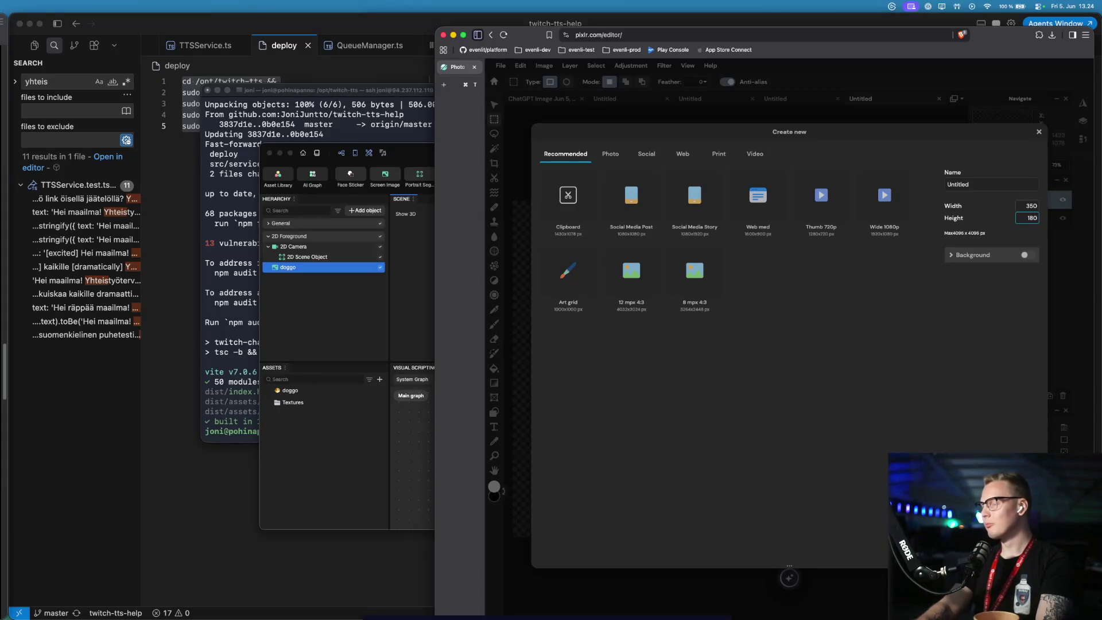
{"action": "type", "text": "0"}
{"action": "key", "text": "Return"}
{"action": "key", "text": "super+v"}
{"action": "left_click", "coordinate": [788, 346]}
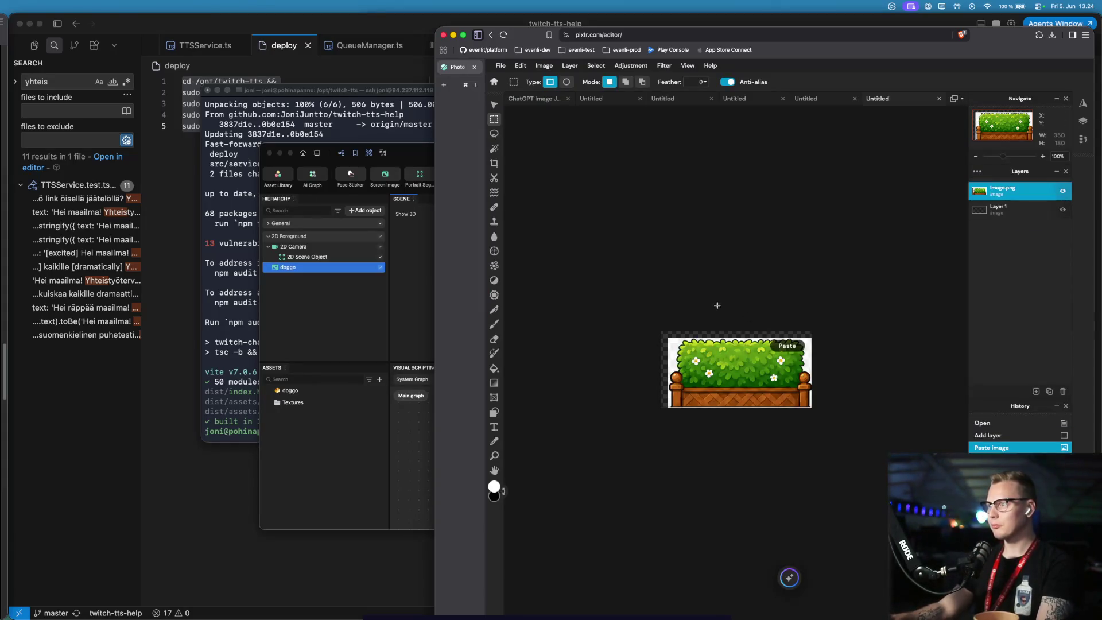
Magic-wand away the white margin and shift the hedge slightly left
{"action": "left_click", "coordinate": [494, 148]}
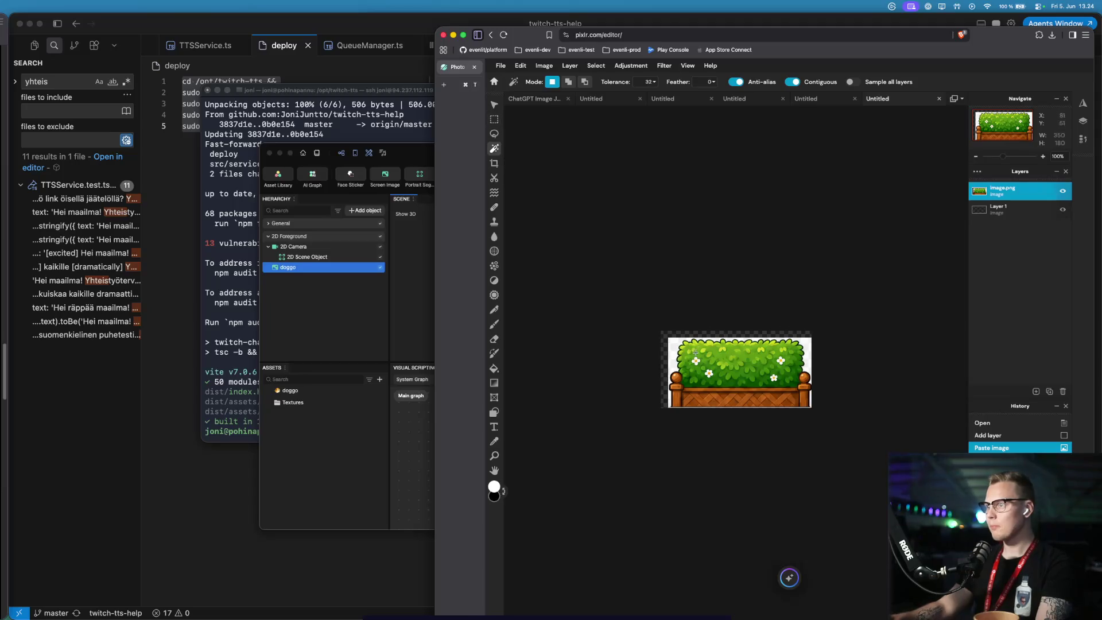
{"action": "left_click", "coordinate": [672, 348]}
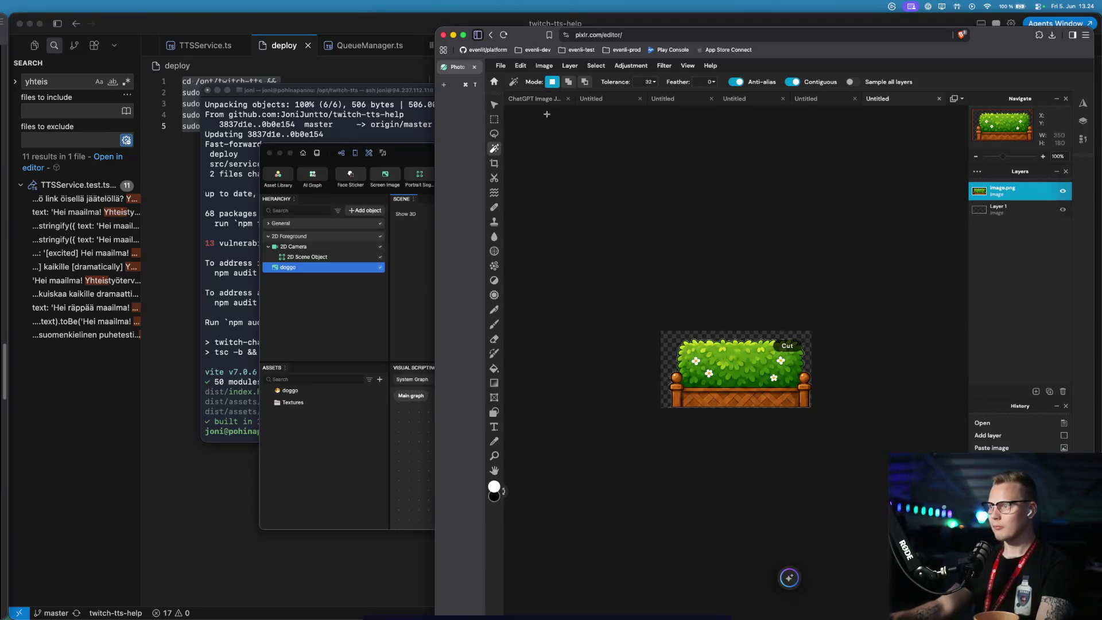
{"action": "left_click", "coordinate": [494, 105]}
{"action": "left_click_drag", "start_coordinate": [749, 391], "coordinate": [740, 391]}
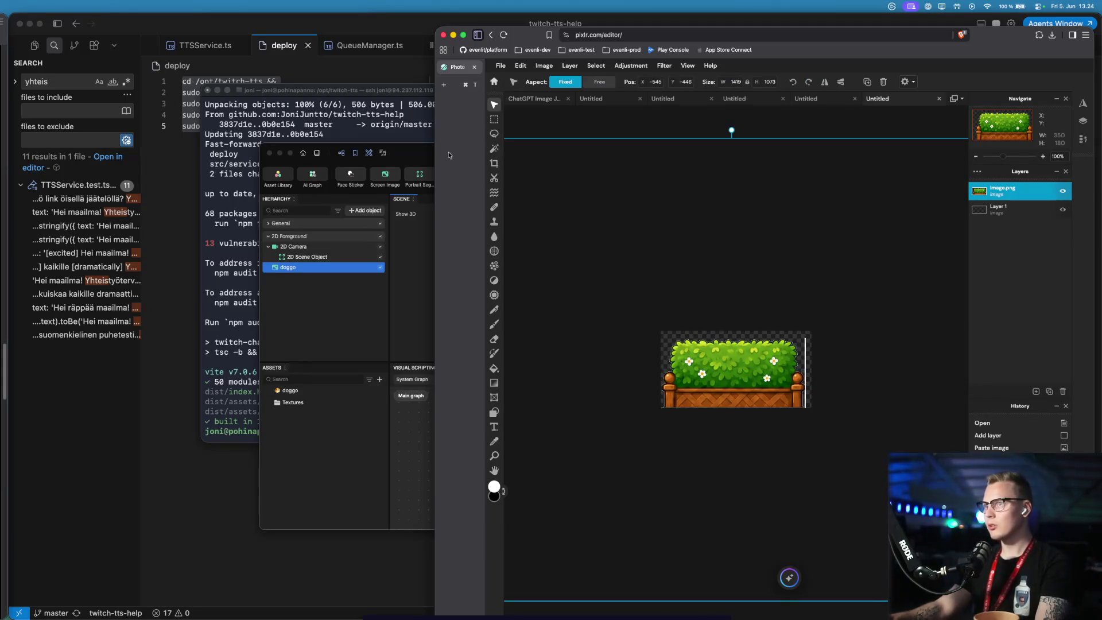
Delete the thin strip on the hedge's right edge and nudge the hedge up and right
{"action": "left_click", "coordinate": [494, 118]}
{"action": "left_click_drag", "start_coordinate": [802, 333], "coordinate": [812, 408]}
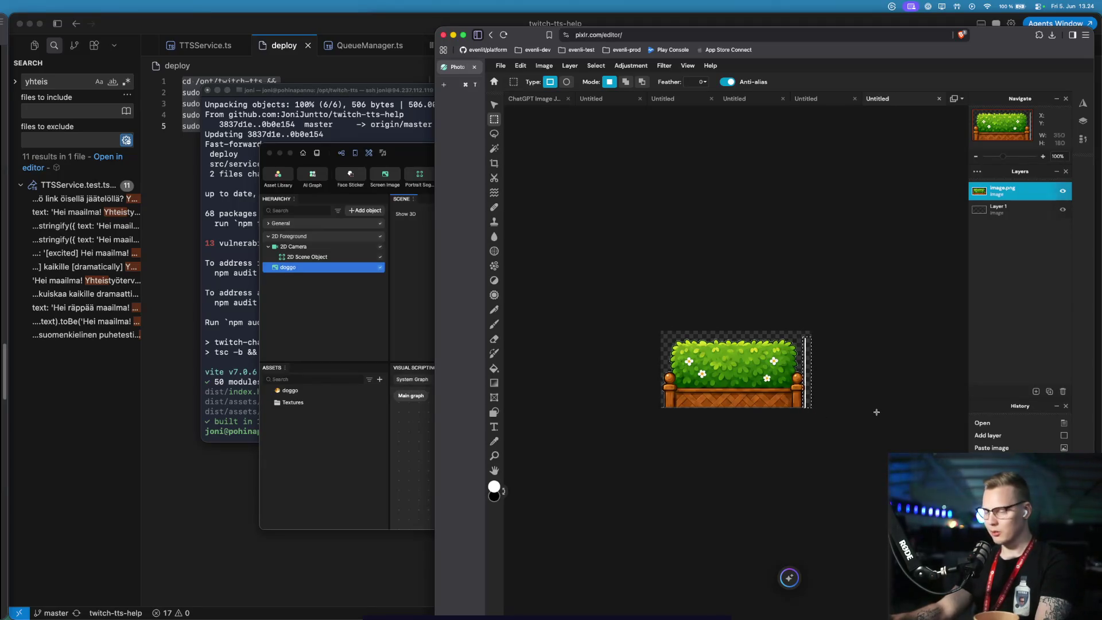
{"action": "key", "text": "Delete"}
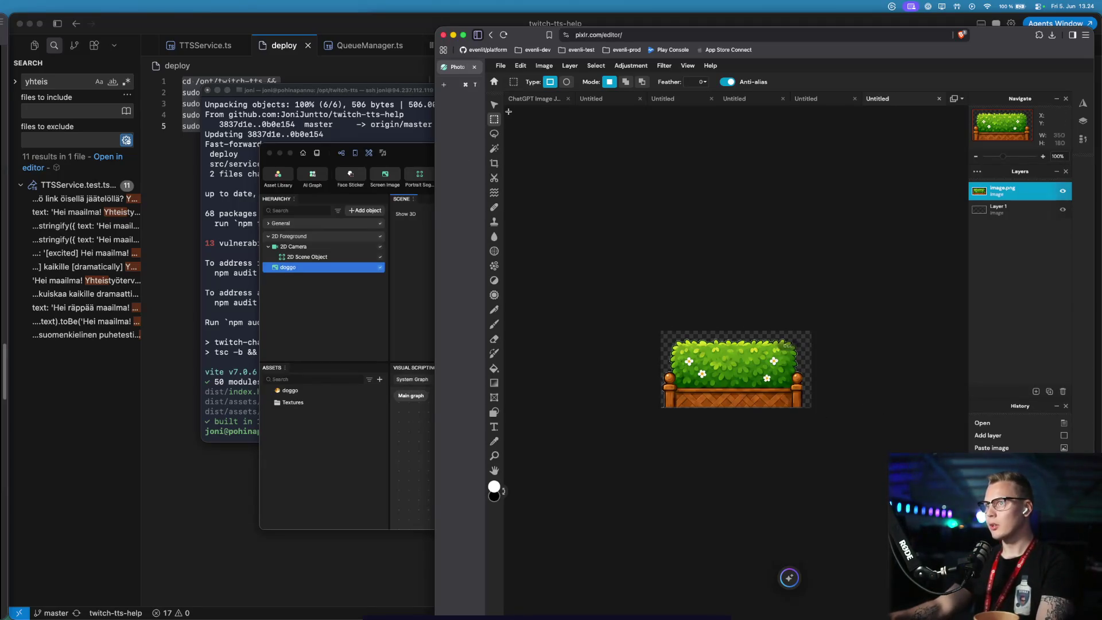
{"action": "left_click", "coordinate": [494, 105]}
{"action": "left_click_drag", "start_coordinate": [721, 383], "coordinate": [724, 384]}
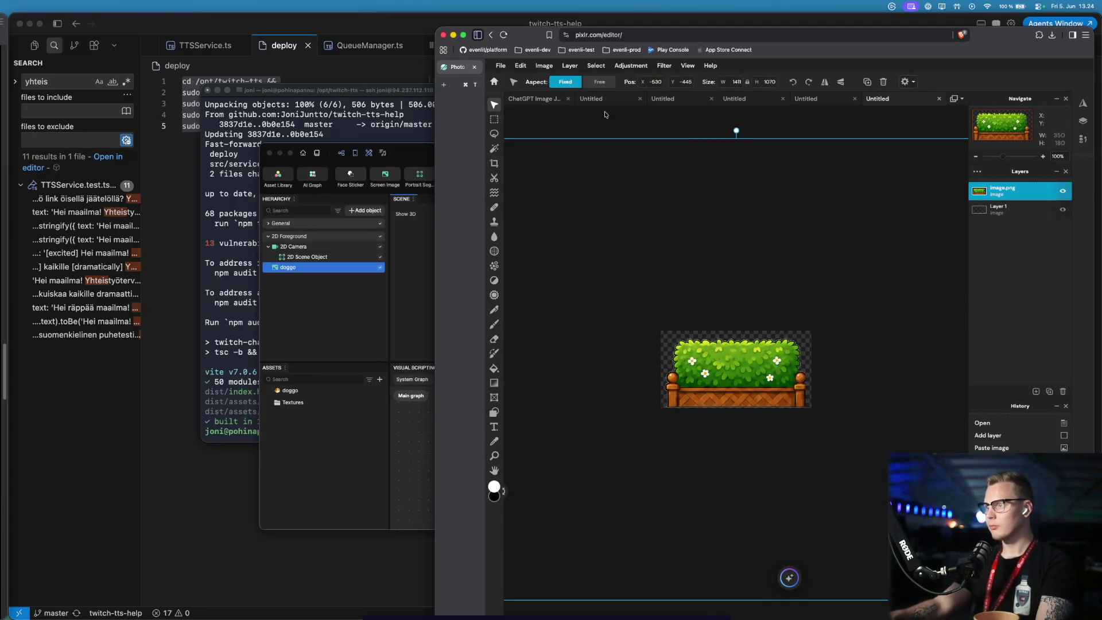
{"action": "left_click", "coordinate": [500, 65]}
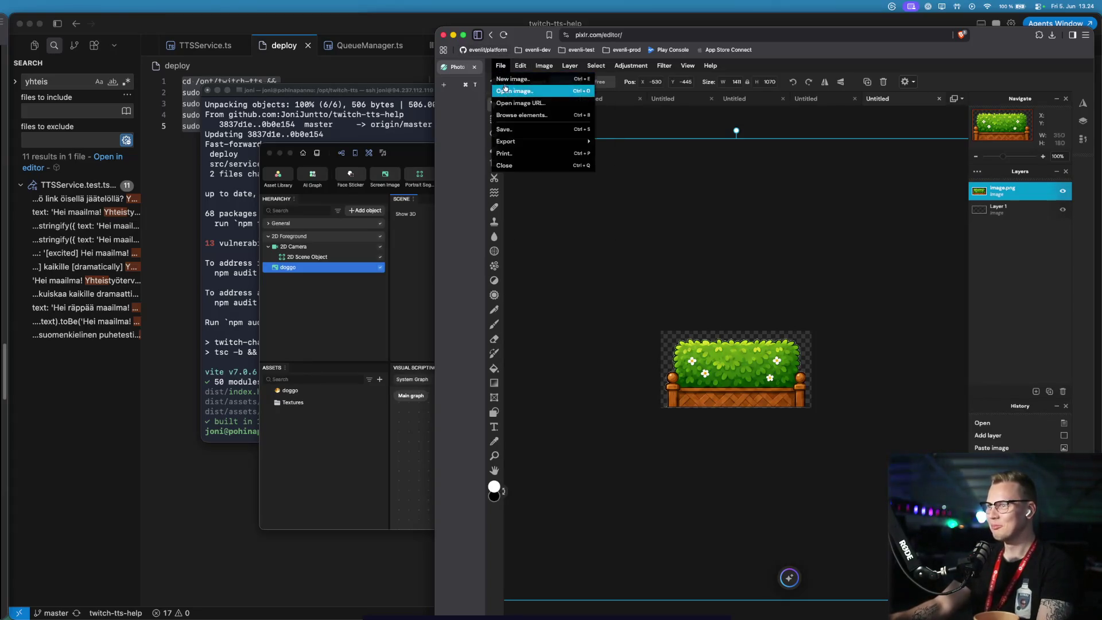
Export the hedge as a PNG saved to Downloads as hedge.png
{"action": "left_click", "coordinate": [610, 130]}
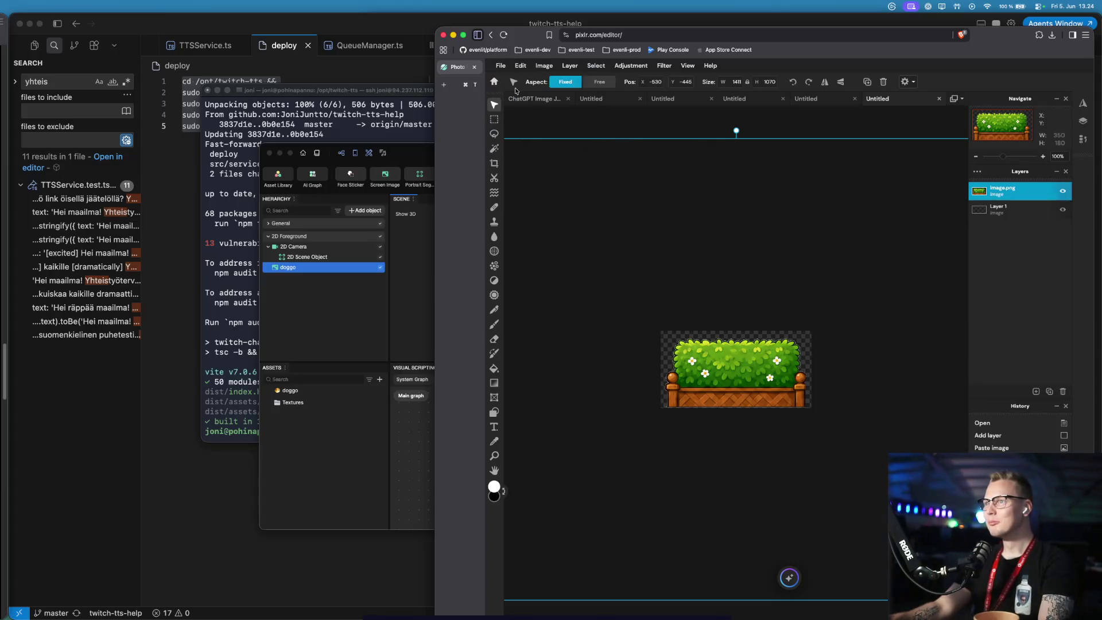
{"action": "left_click", "coordinate": [501, 66]}
{"action": "left_click", "coordinate": [603, 135]}
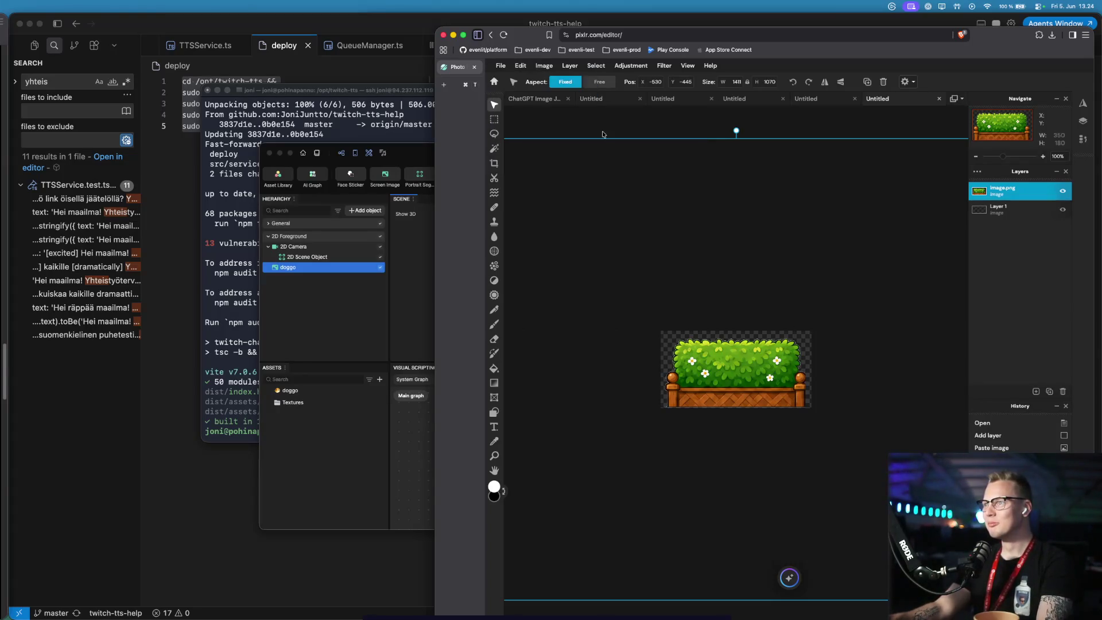
{"action": "left_click", "coordinate": [500, 65]}
{"action": "mouse_move", "coordinate": [536, 143]}
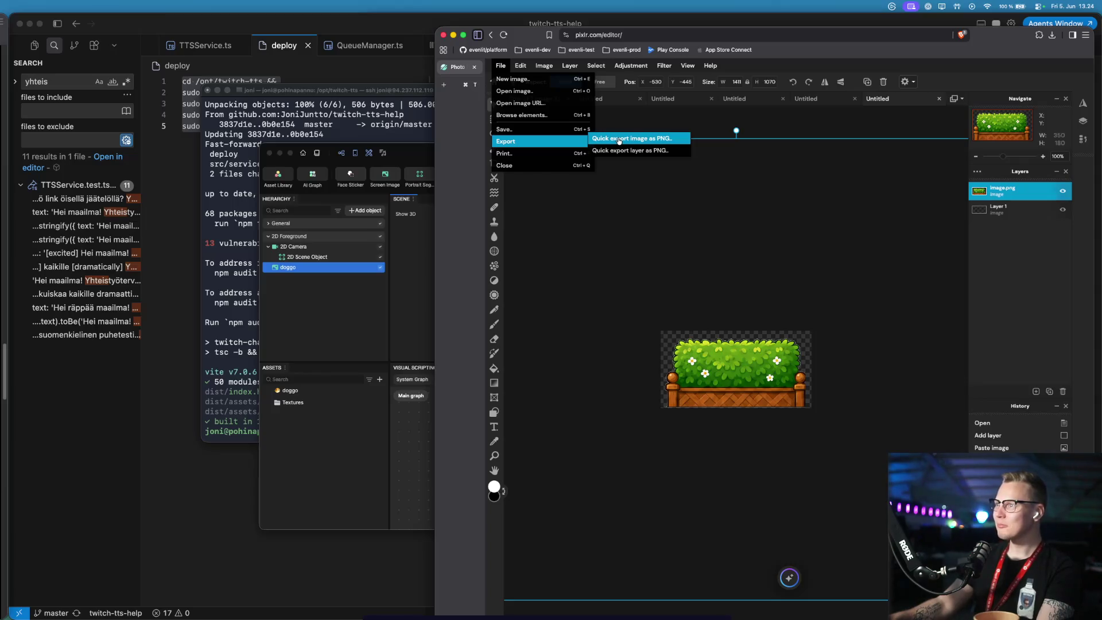
{"action": "left_click", "coordinate": [659, 140]}
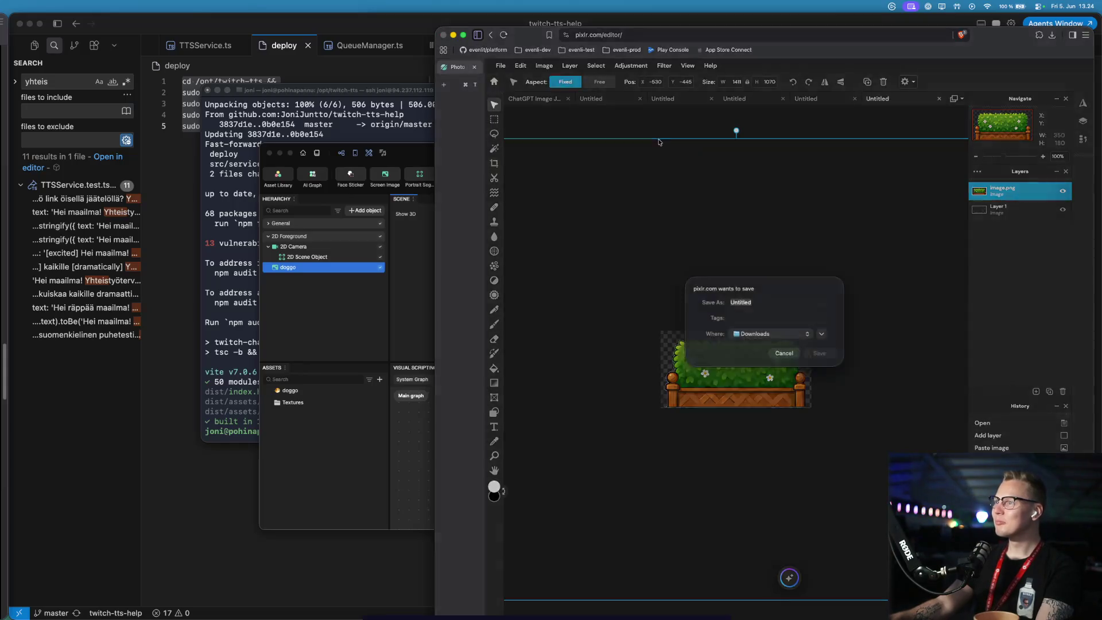
{"action": "type", "text": "hedge"}
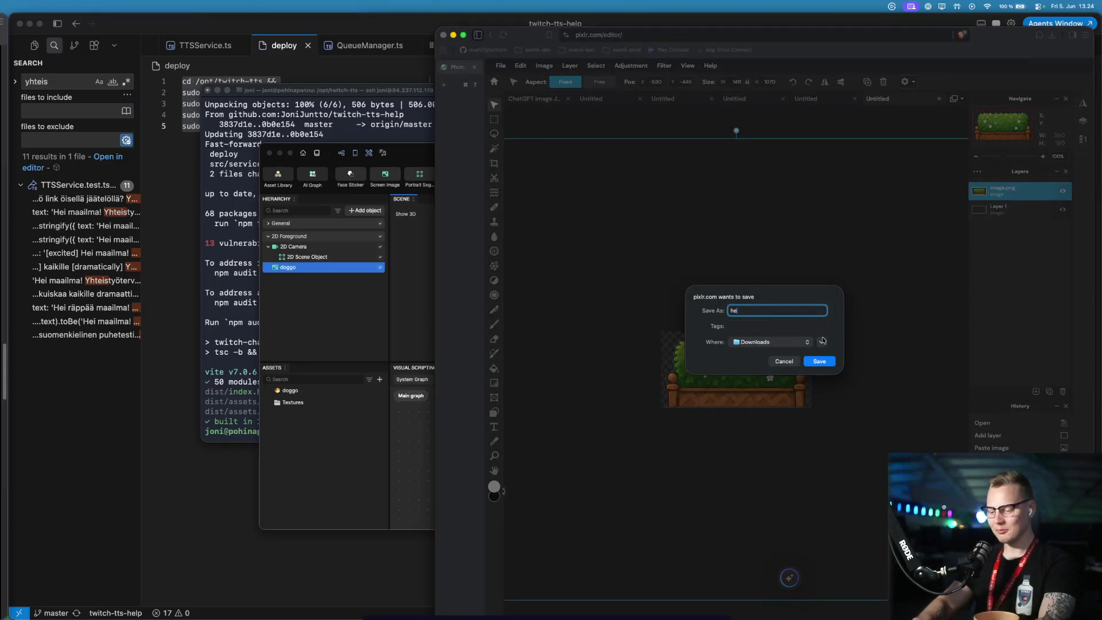
{"action": "key", "text": "Return"}
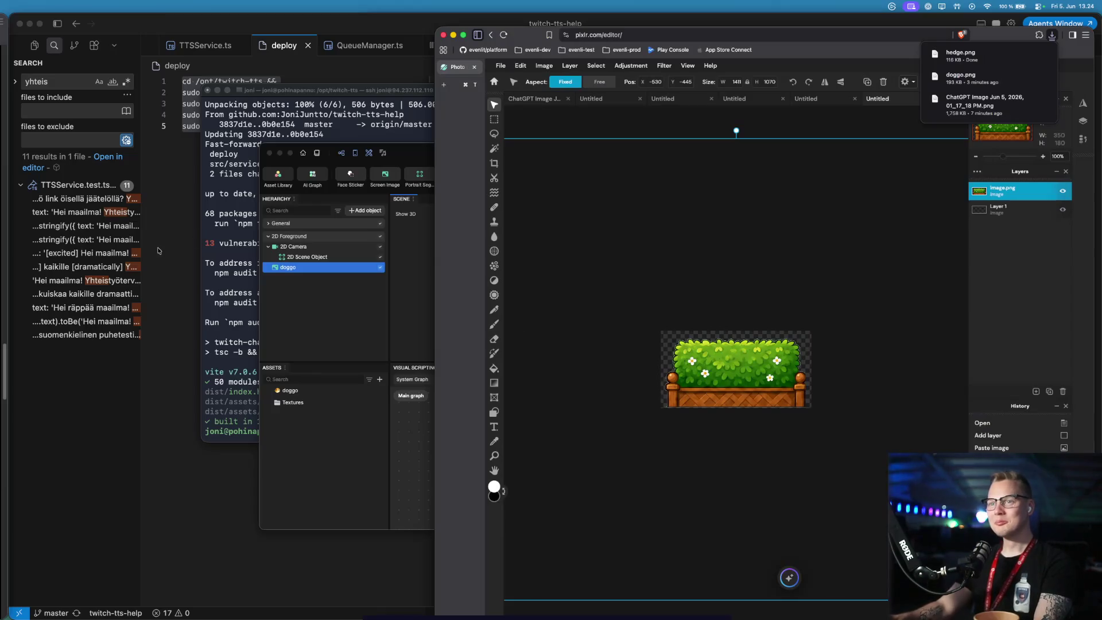
{"action": "left_click", "coordinate": [335, 319]}
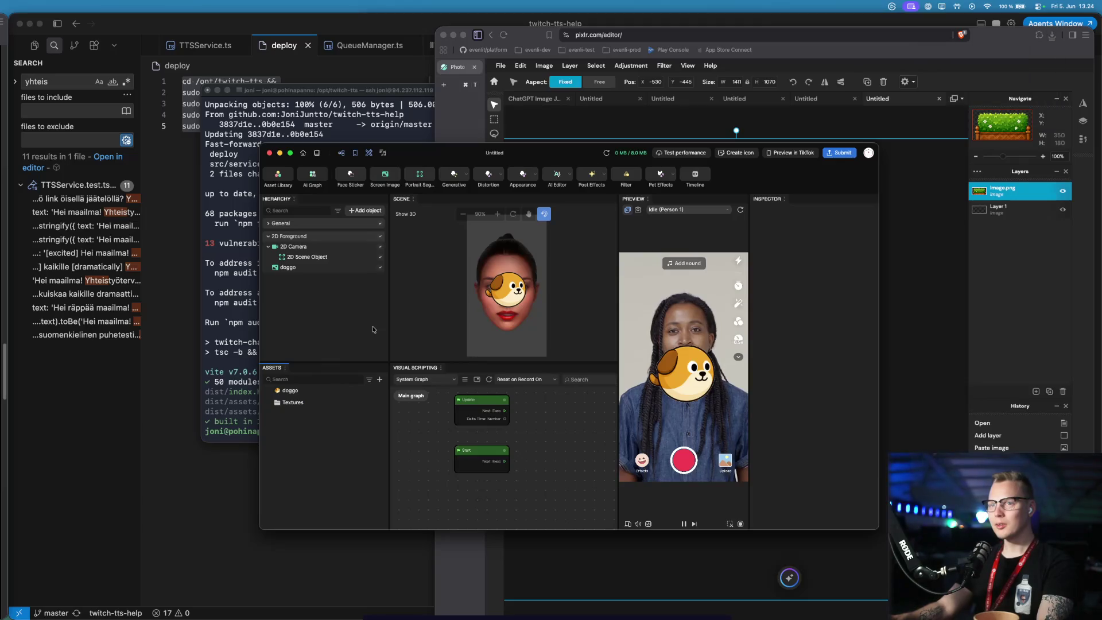
Cycle through the open applications to bring Effect House forward
{"action": "key", "text": "super+Tab"}
{"action": "key", "text": "super+Tab"}
{"action": "key", "text": "super+Tab"}
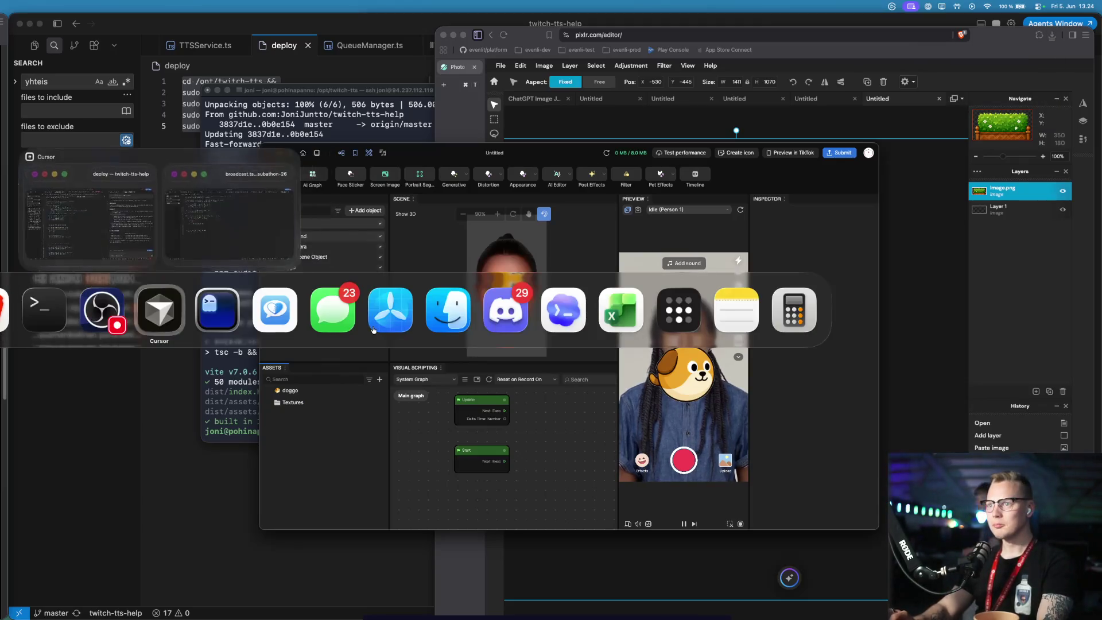
{"action": "key", "text": "super+shift+Tab"}
{"action": "key", "text": "super+shift+Tab"}
{"action": "key", "text": "super+Tab"}
{"action": "key", "text": "super+Tab"}
{"action": "key", "text": "super+Tab"}
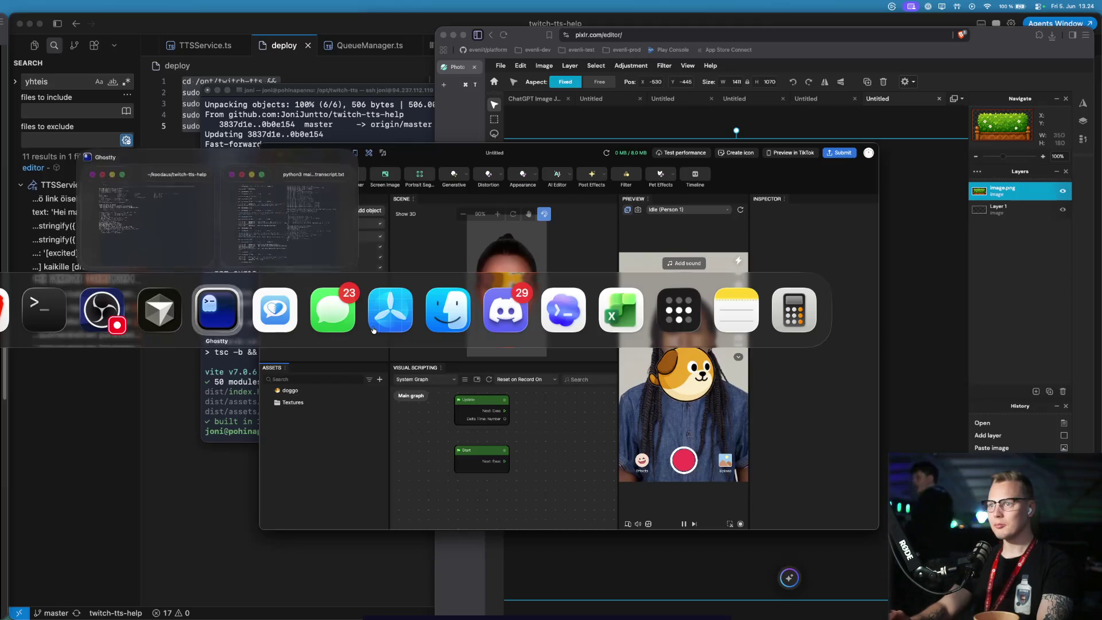
{"action": "key", "text": "super+Tab"}
{"action": "key", "text": "super+Tab"}
{"action": "key", "text": "super+Tab"}
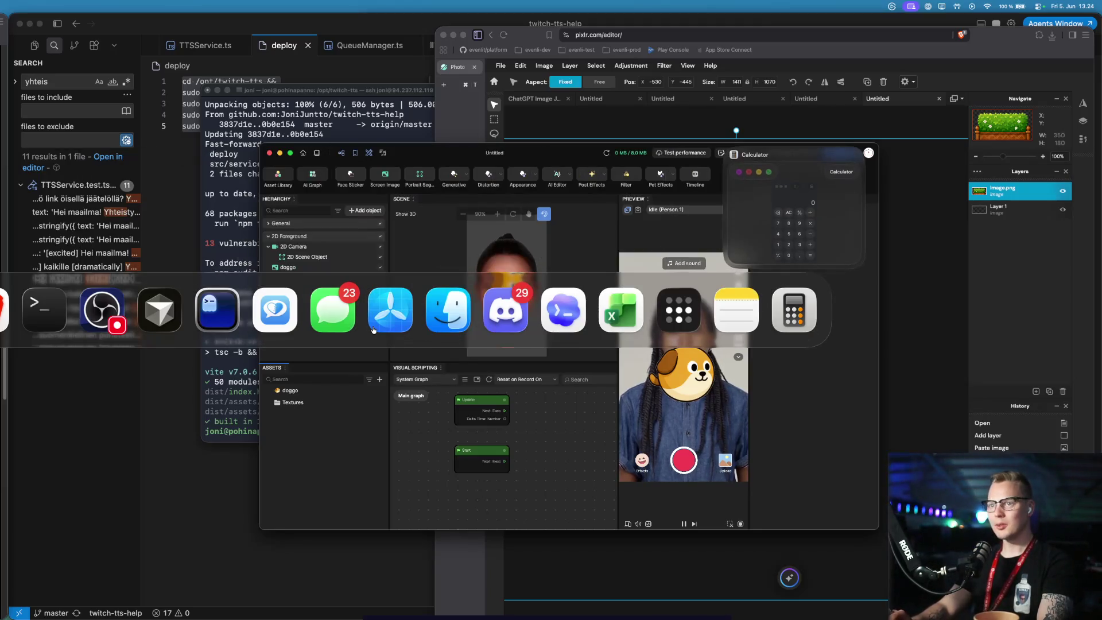
{"action": "key", "text": "super+Tab"}
{"action": "key", "text": "super+Tab"}
{"action": "key", "text": "super+Tab"}
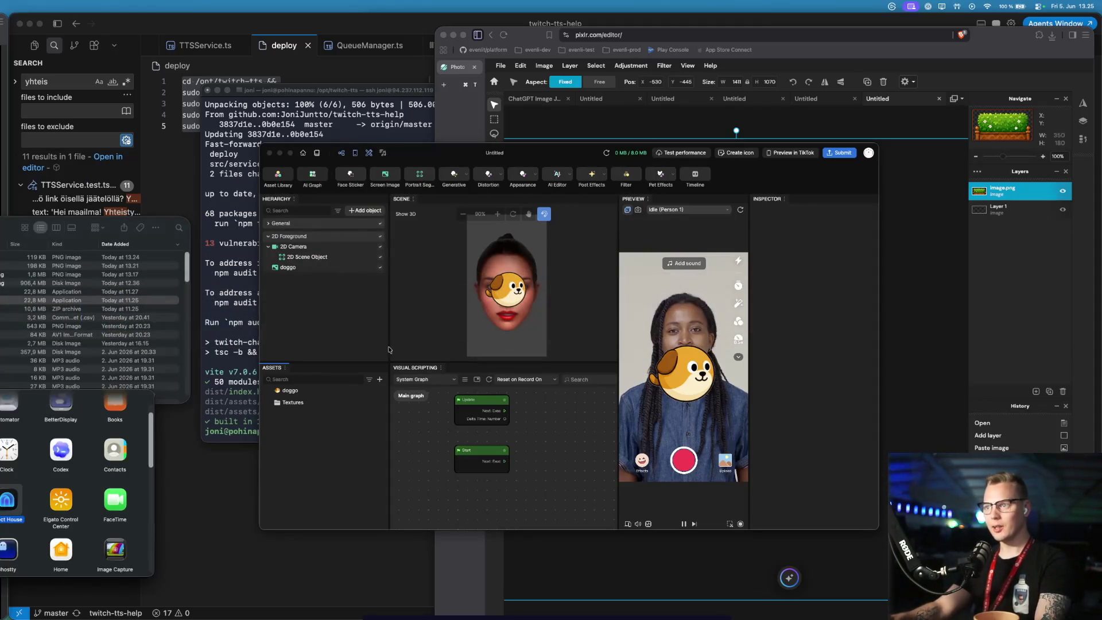
Import hedge.png from the computer into the Effect House assets, then return to Pixlr
{"action": "left_click", "coordinate": [380, 379]}
{"action": "mouse_move", "coordinate": [425, 382]}
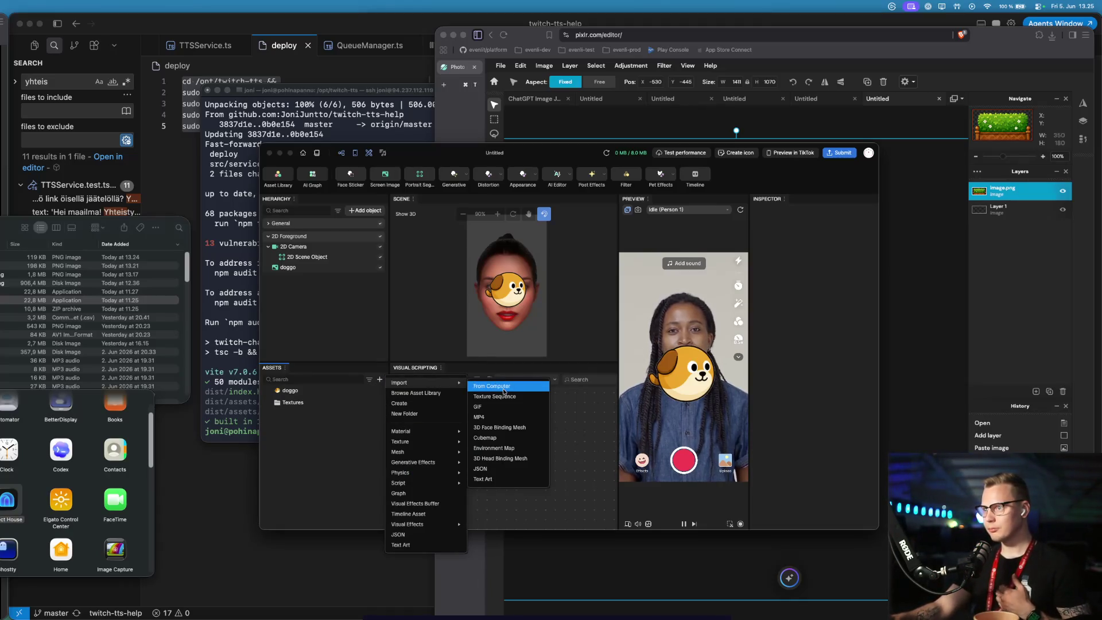
{"action": "left_click", "coordinate": [504, 388]}
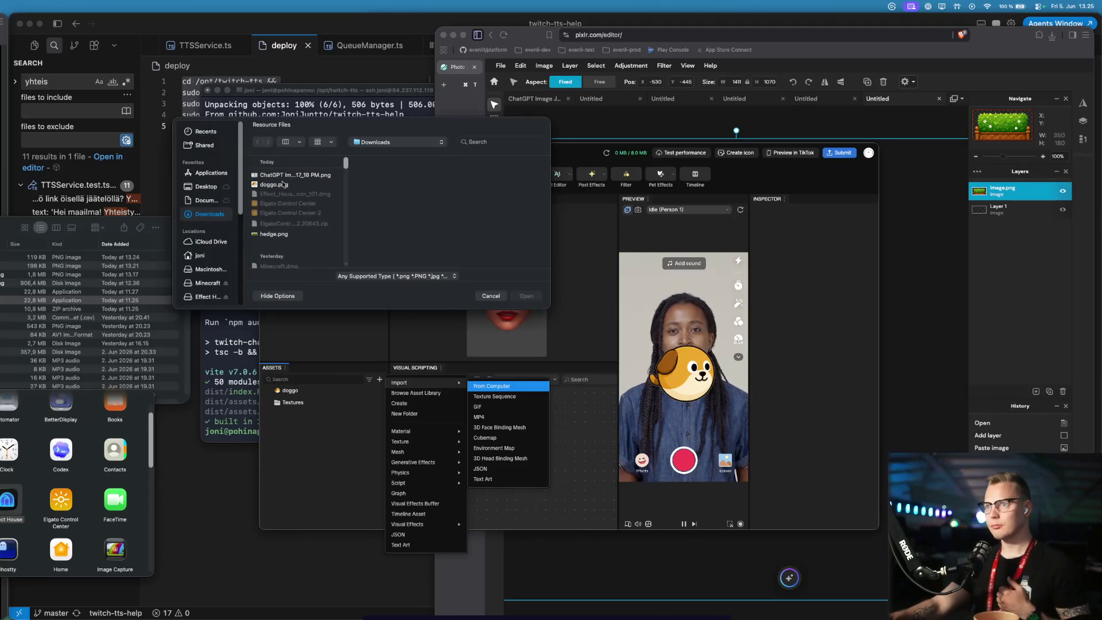
{"action": "double_click", "coordinate": [270, 233]}
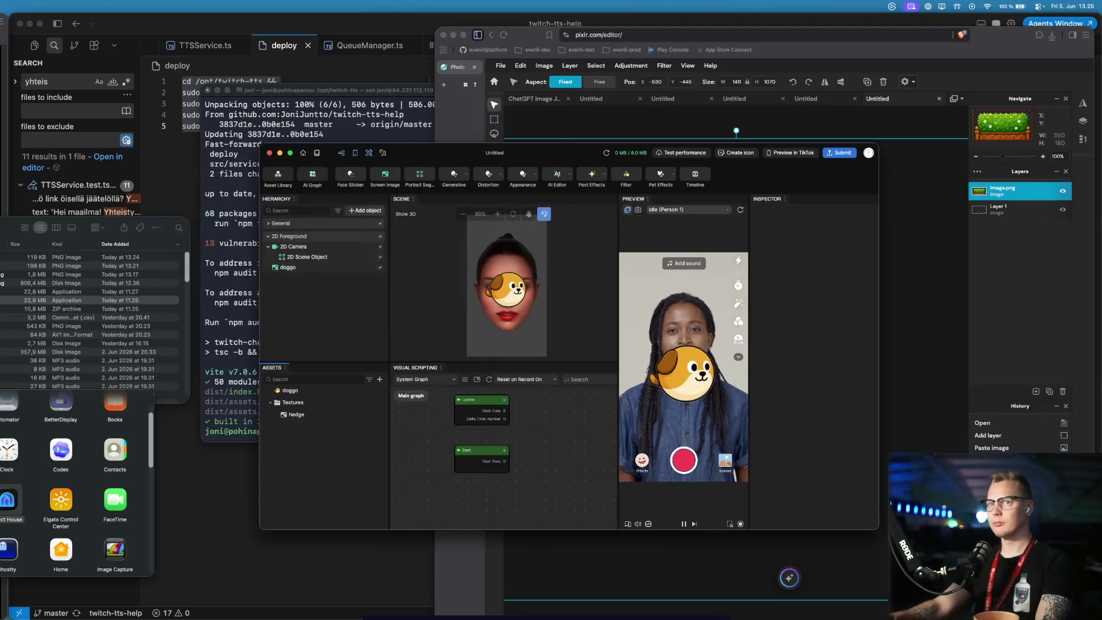
{"action": "key", "text": "super+Tab"}
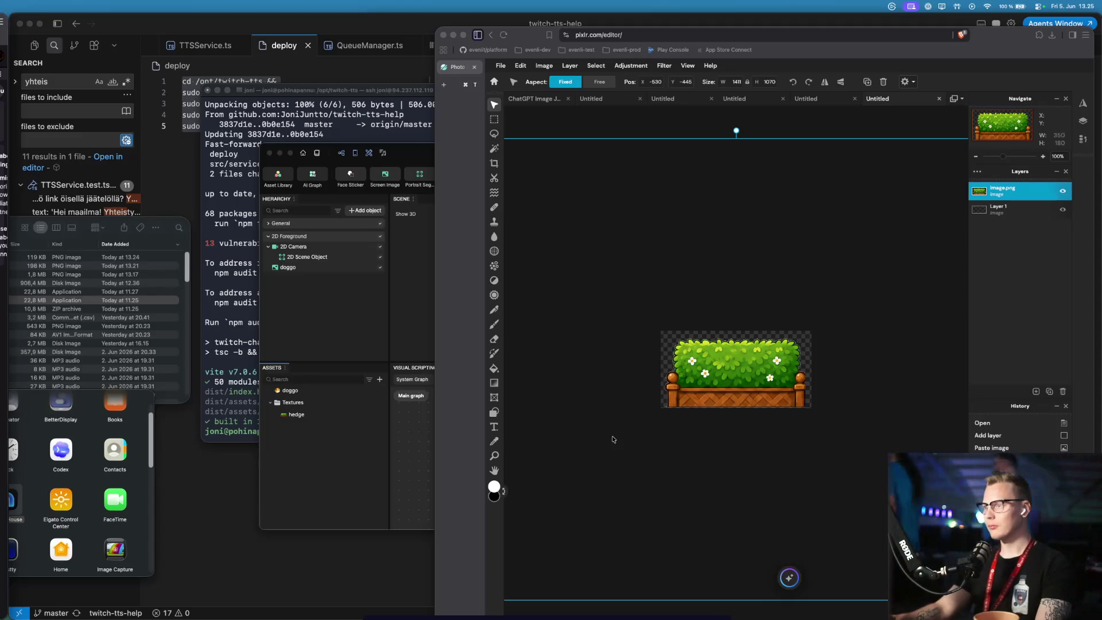
{"action": "left_click", "coordinate": [455, 147]}
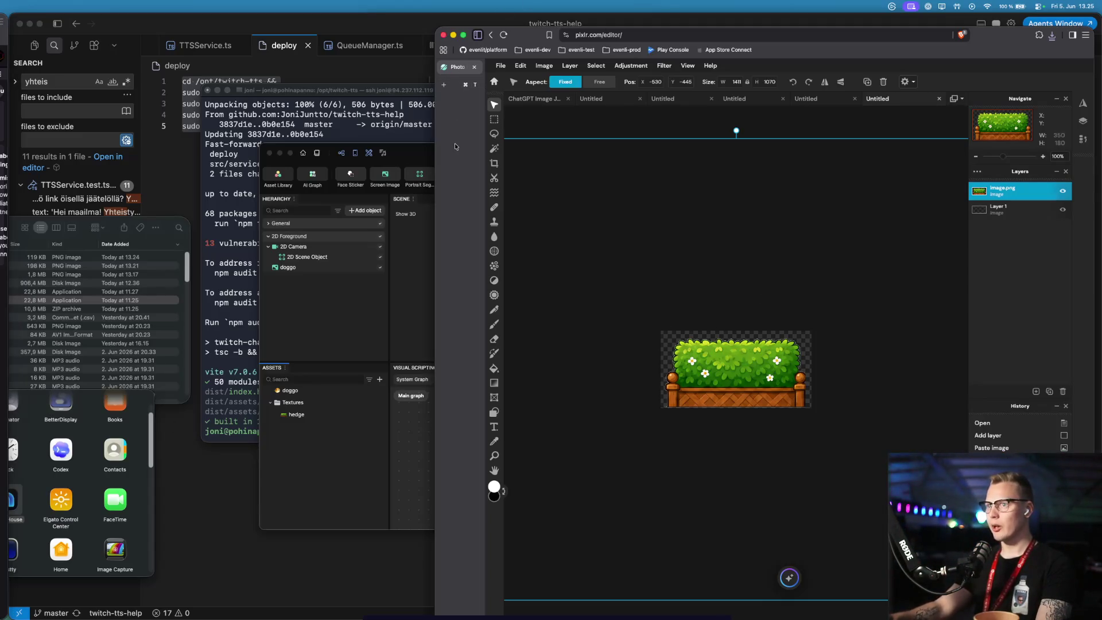
Place the hedge texture in the scene and shrink it onto the dog's head
{"action": "left_click", "coordinate": [338, 326]}
{"action": "left_click_drag", "start_coordinate": [290, 390], "coordinate": [287, 402]}
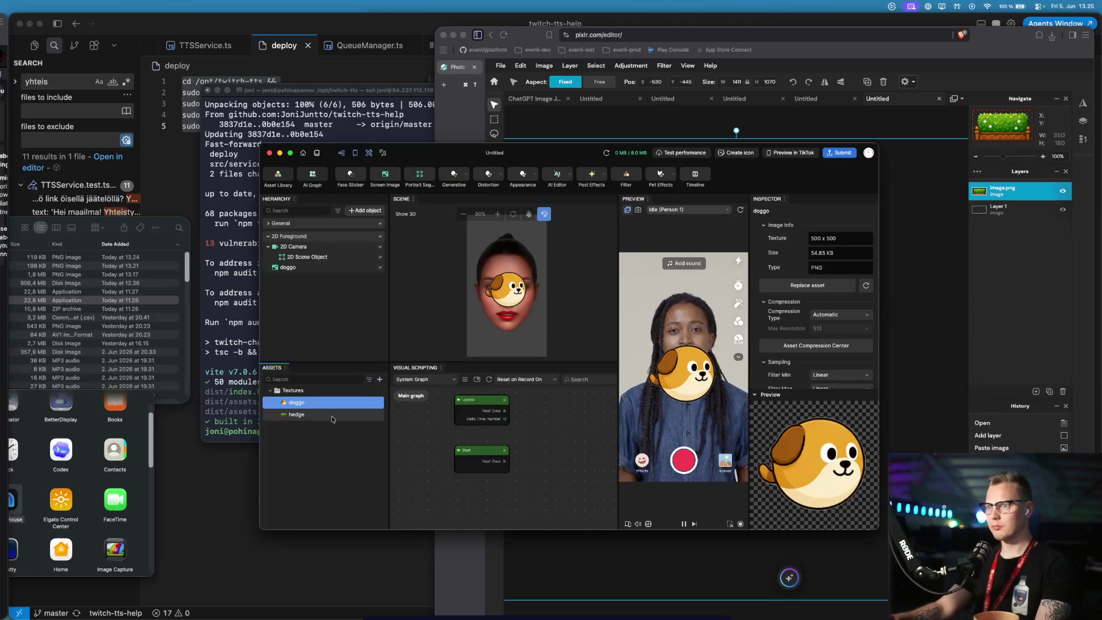
{"action": "left_click", "coordinate": [304, 417]}
{"action": "mouse_move", "coordinate": [304, 416]}
{"action": "left_mouse_down"}
{"action": "mouse_move", "coordinate": [361, 419]}
{"action": "mouse_move", "coordinate": [485, 330]}
{"action": "mouse_move", "coordinate": [496, 359]}
{"action": "mouse_move", "coordinate": [525, 333]}
{"action": "left_mouse_up"}
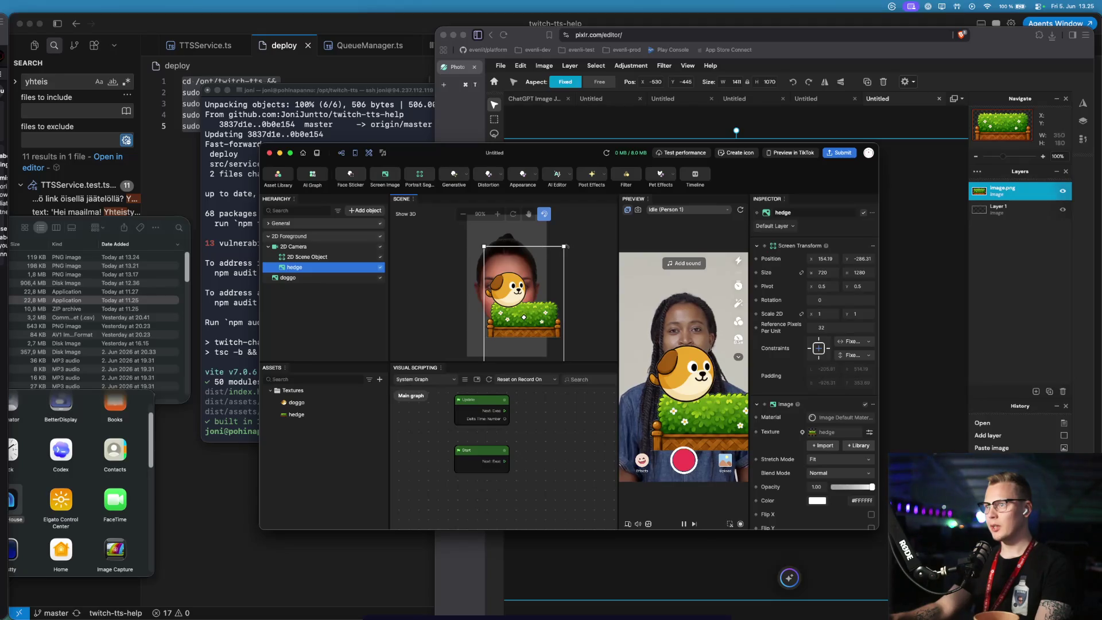
{"action": "mouse_move", "coordinate": [565, 247]}
{"action": "left_mouse_down"}
{"action": "mouse_move", "coordinate": [504, 332]}
{"action": "mouse_move", "coordinate": [514, 332]}
{"action": "mouse_move", "coordinate": [520, 312]}
{"action": "mouse_move", "coordinate": [480, 239]}
{"action": "mouse_move", "coordinate": [497, 238]}
{"action": "mouse_move", "coordinate": [500, 269]}
{"action": "left_mouse_up"}
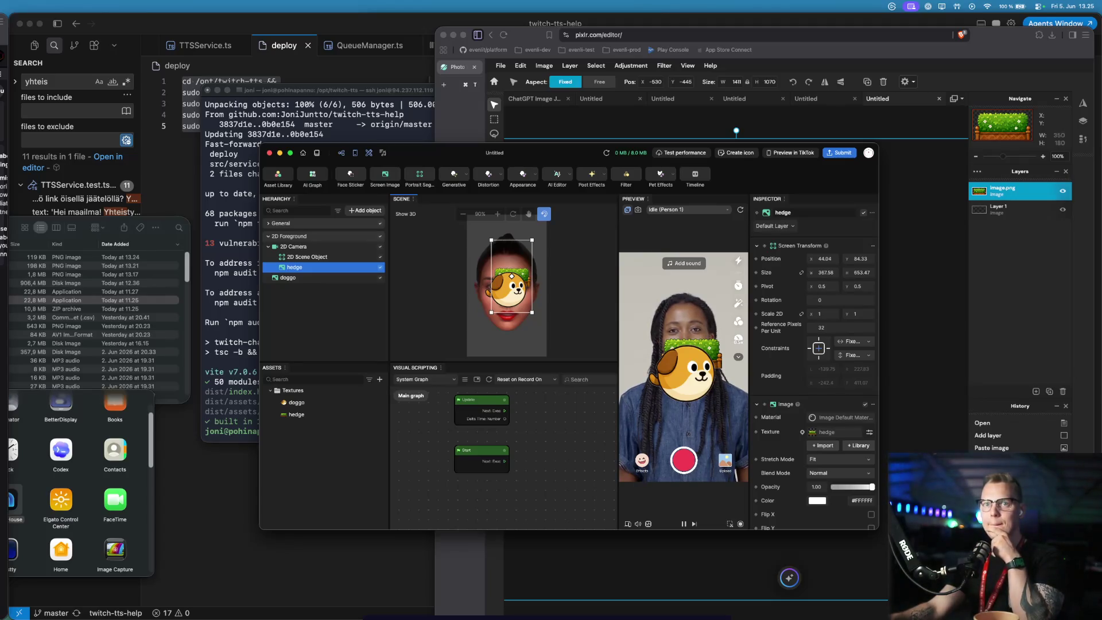
Make doggo a child of the hedge object in the Hierarchy
{"action": "key", "text": "super+Tab"}
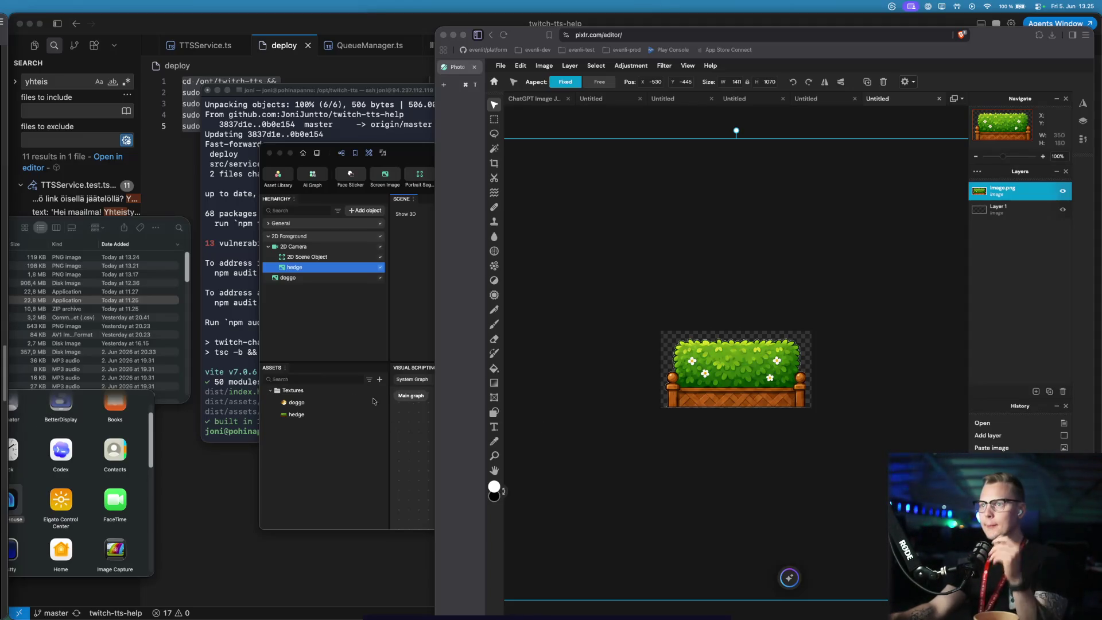
{"action": "left_click", "coordinate": [296, 425]}
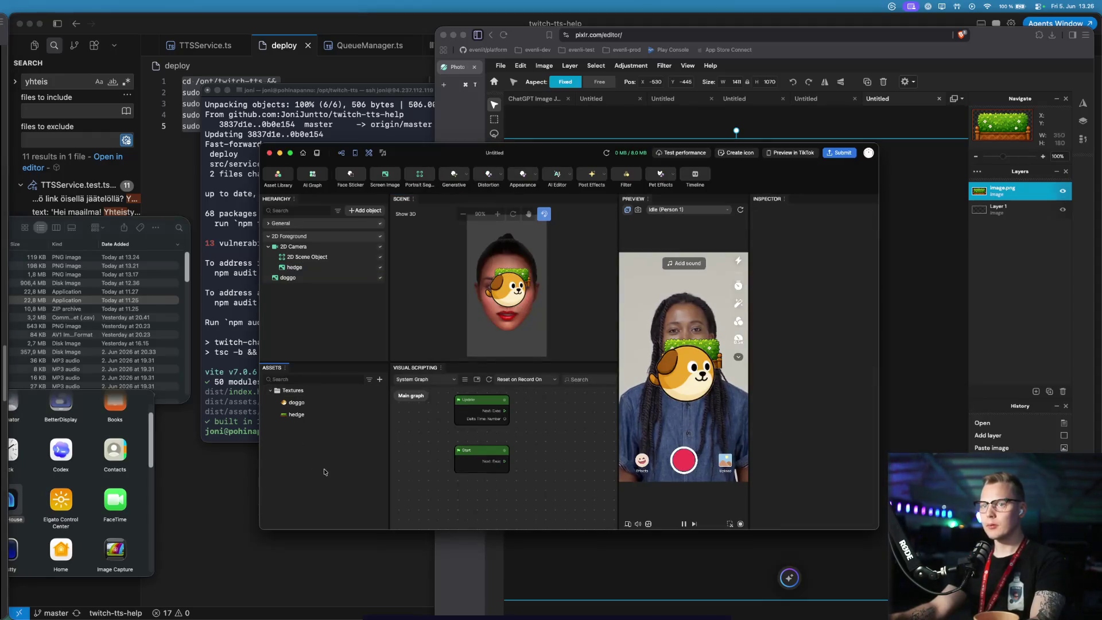
{"action": "key", "text": "super+Tab"}
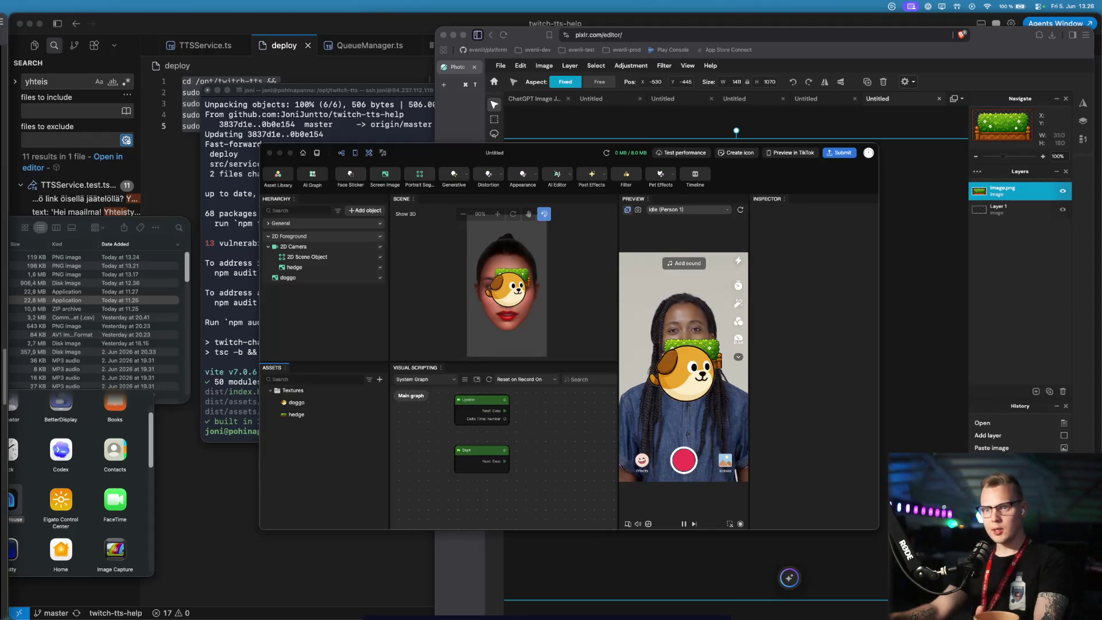
{"action": "mouse_move", "coordinate": [309, 280]}
{"action": "left_mouse_down"}
{"action": "mouse_move", "coordinate": [310, 268]}
{"action": "mouse_move", "coordinate": [319, 276]}
{"action": "mouse_move", "coordinate": [310, 248]}
{"action": "mouse_move", "coordinate": [325, 267]}
{"action": "left_mouse_up"}
{"action": "left_click", "coordinate": [322, 278]}
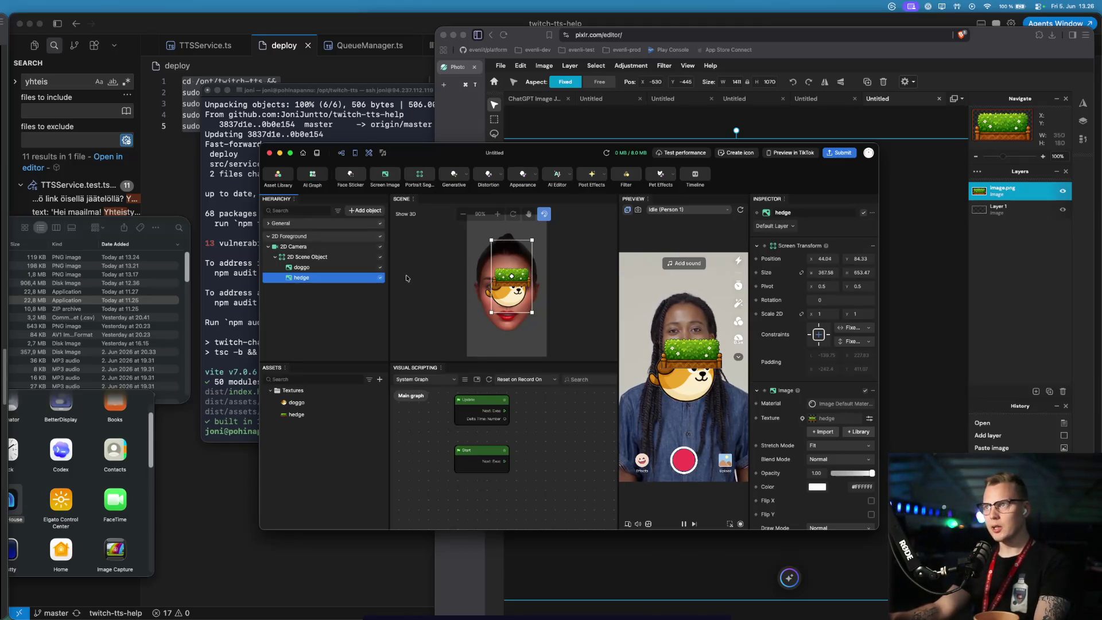
In Pixlr, move from the asset-map image to the first Untitled document and hide the browser
{"action": "left_click", "coordinate": [451, 91]}
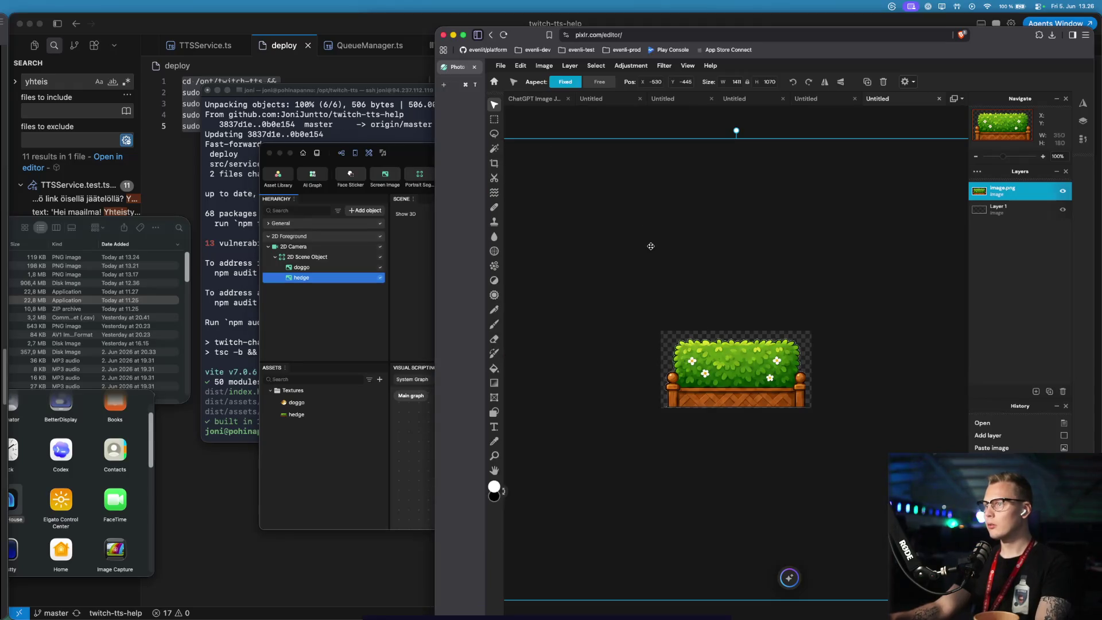
{"action": "left_click", "coordinate": [501, 66]}
{"action": "left_click", "coordinate": [508, 91]}
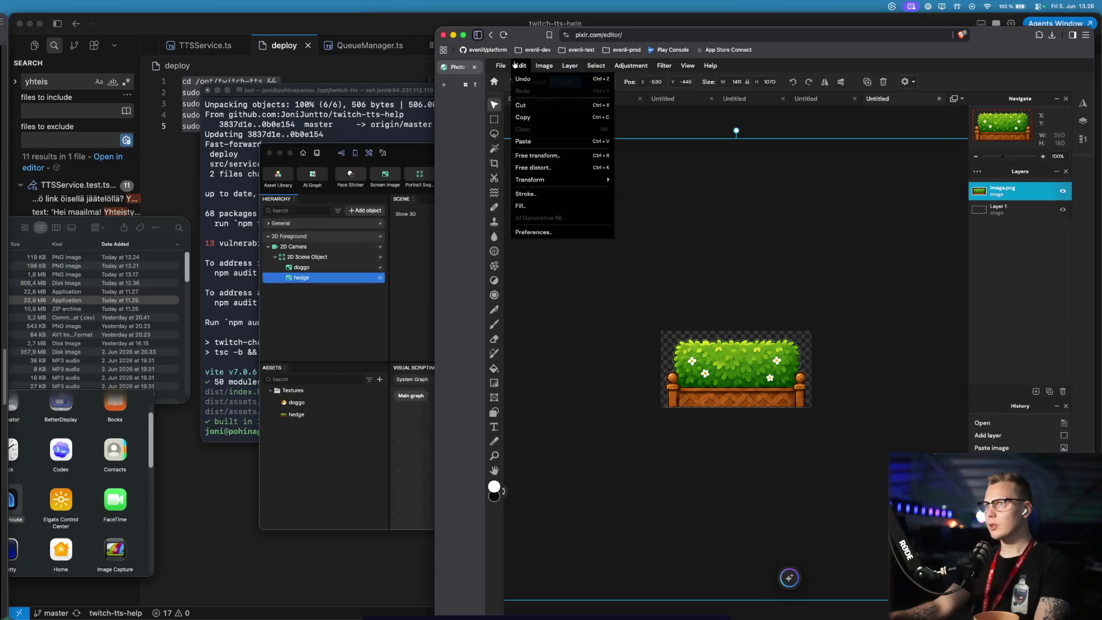
{"action": "left_click", "coordinate": [534, 118]}
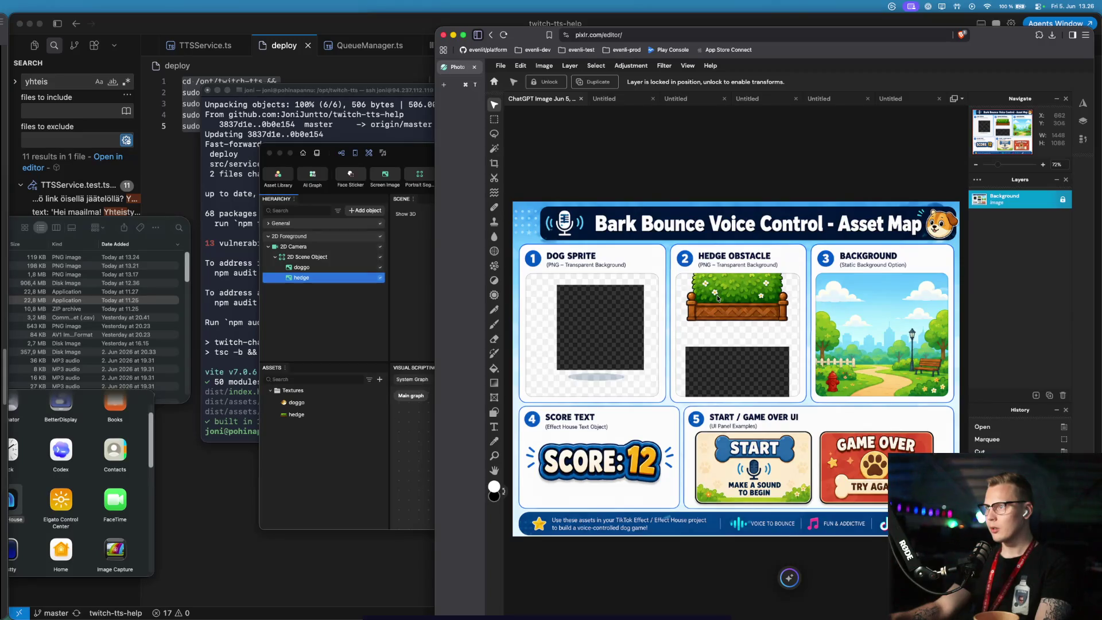
{"action": "left_click", "coordinate": [620, 99]}
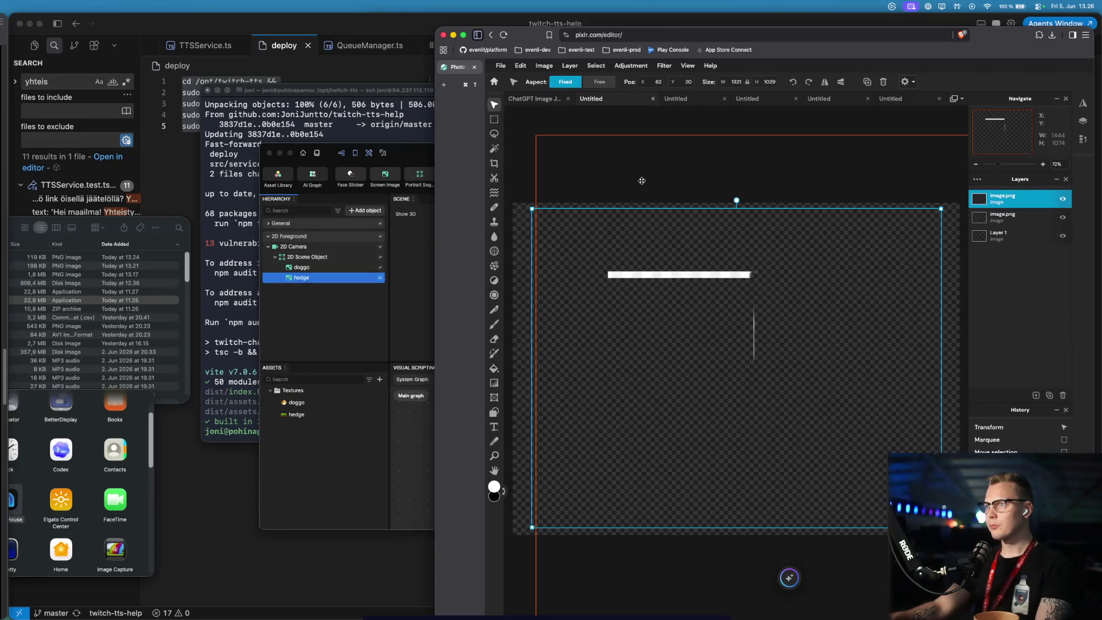
{"action": "key", "text": "super+h"}
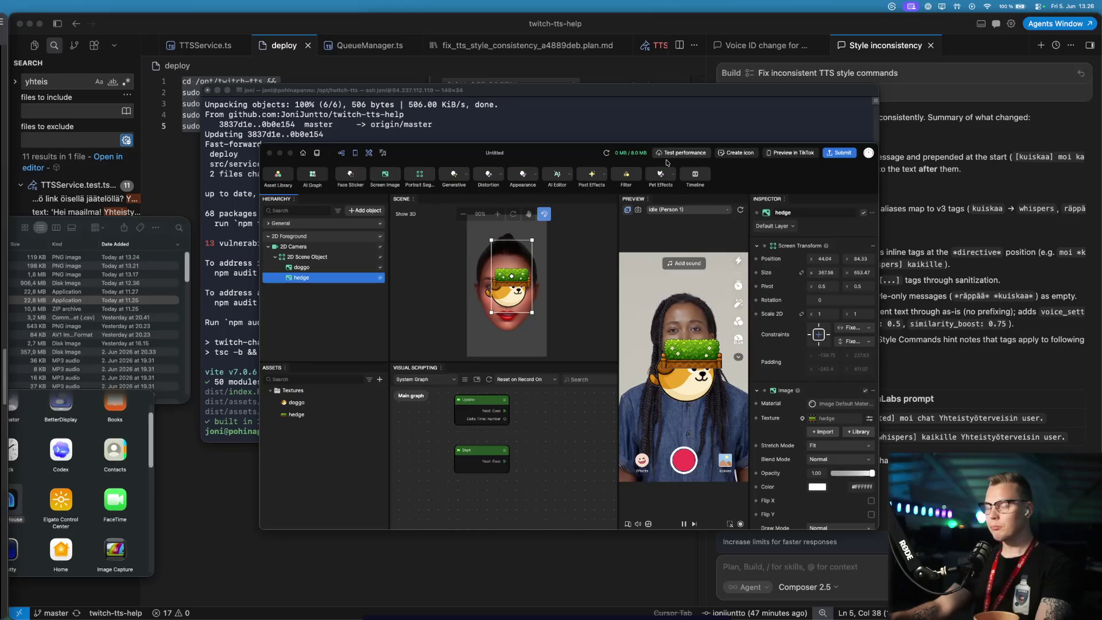
Launch the 'boot' app and then the Brave browser from the launcher
{"action": "key", "text": "super+space"}
{"action": "type", "text": "boot"}
{"action": "key", "text": "Return"}
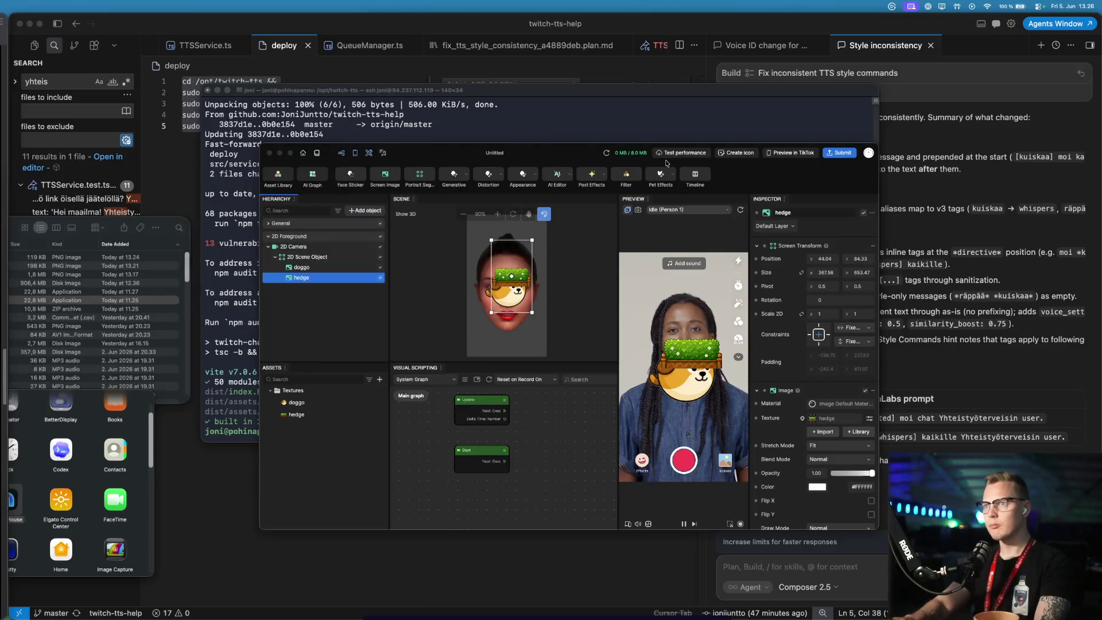
{"action": "key", "text": "super+space"}
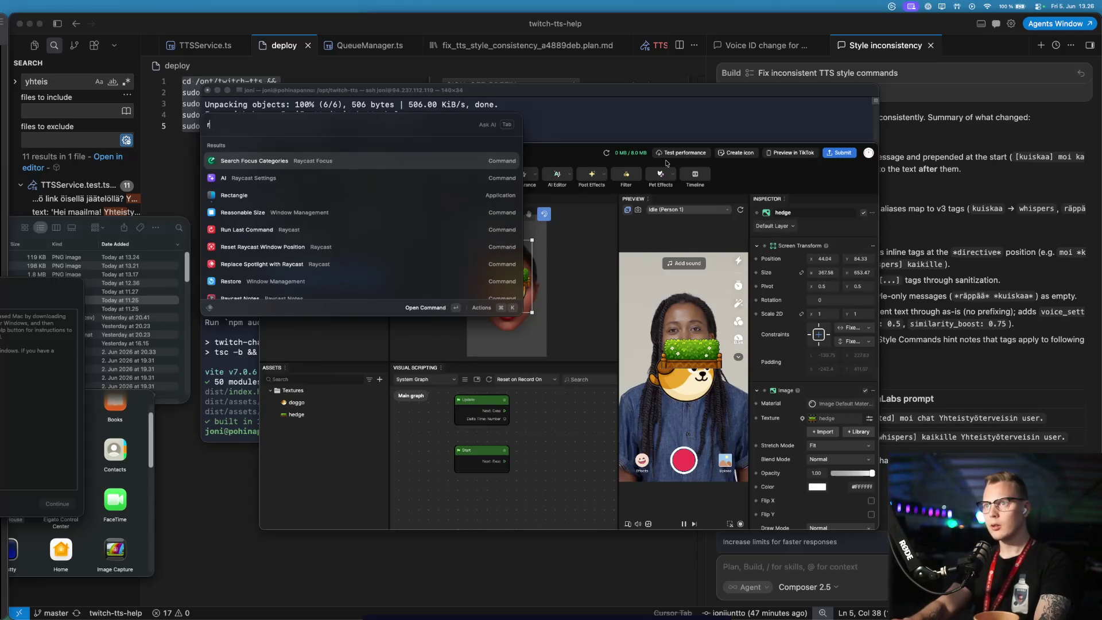
{"action": "type", "text": "brave"}
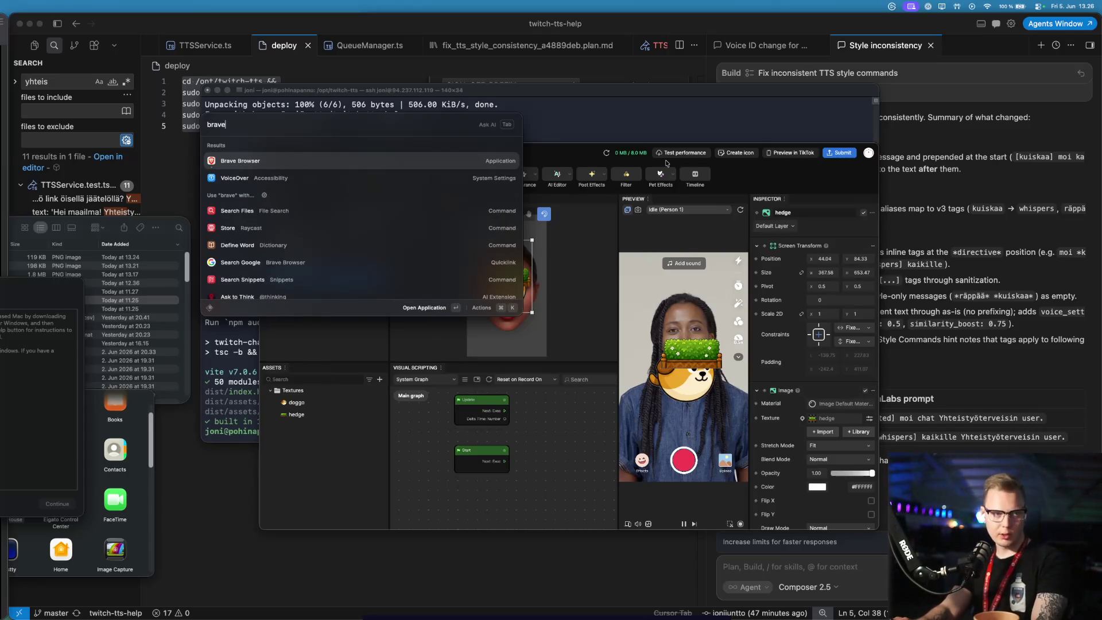
{"action": "key", "text": "Return"}
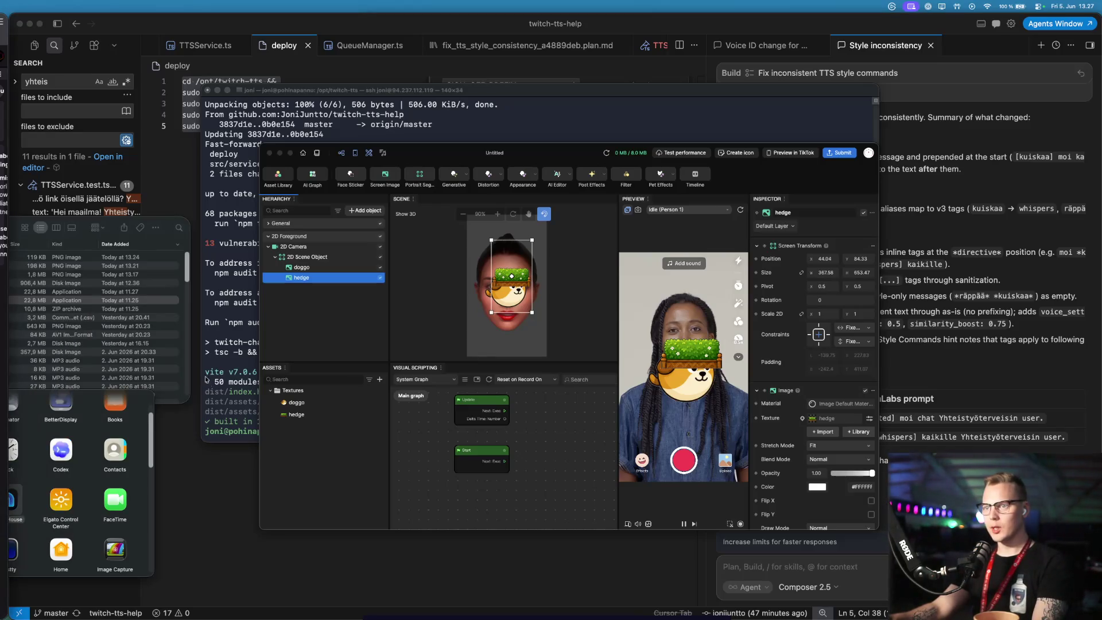
Bring the Cursor code editor forward, then switch back through the open apps
{"action": "left_click", "coordinate": [189, 411]}
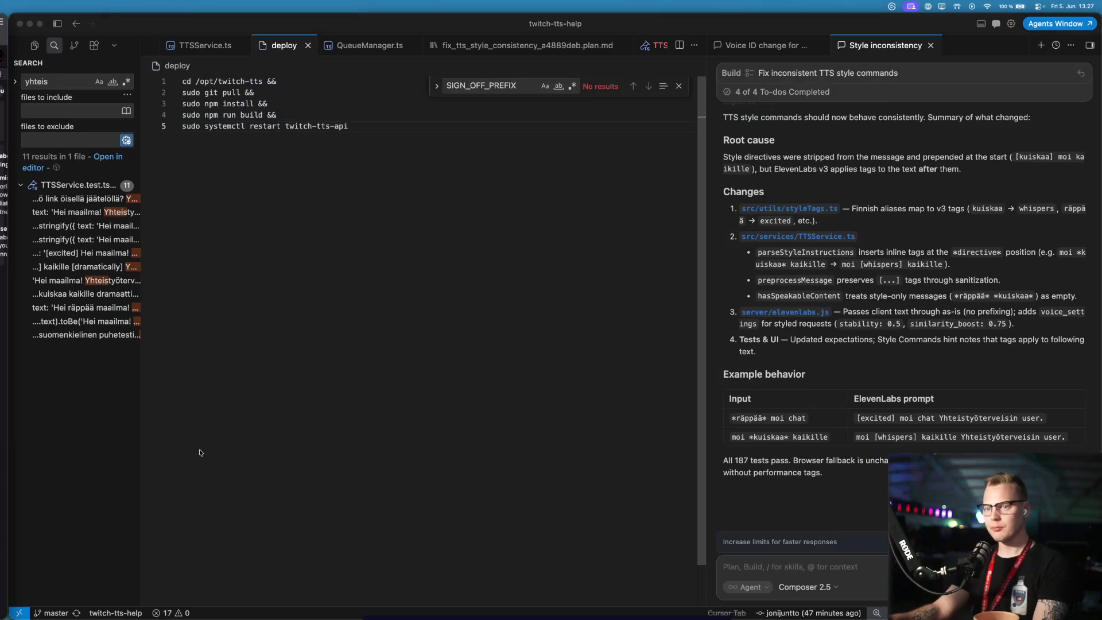
{"action": "key", "text": "super+Tab"}
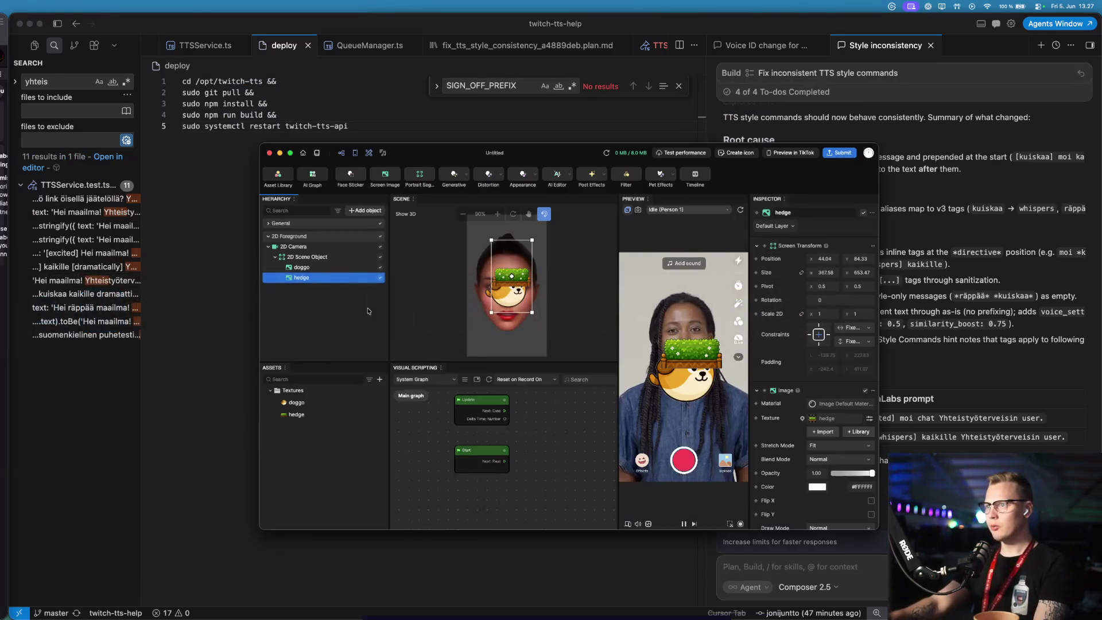
{"action": "key", "text": "super+Tab"}
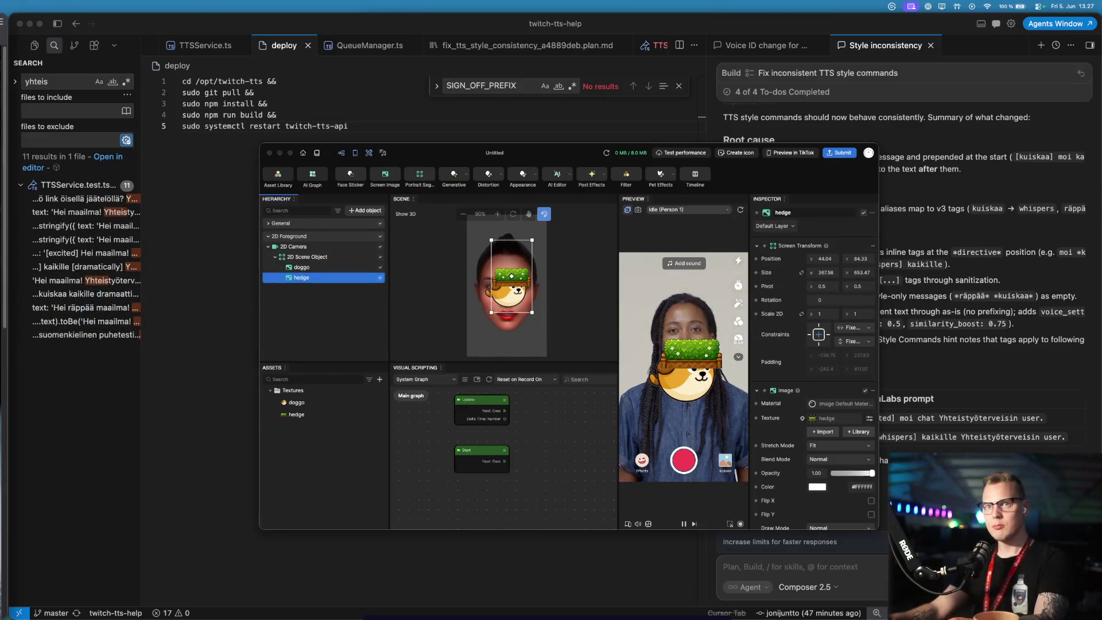
Search 'pixlr' in Brave and open the Pixlr website from the results
{"action": "key", "text": "super+Tab"}
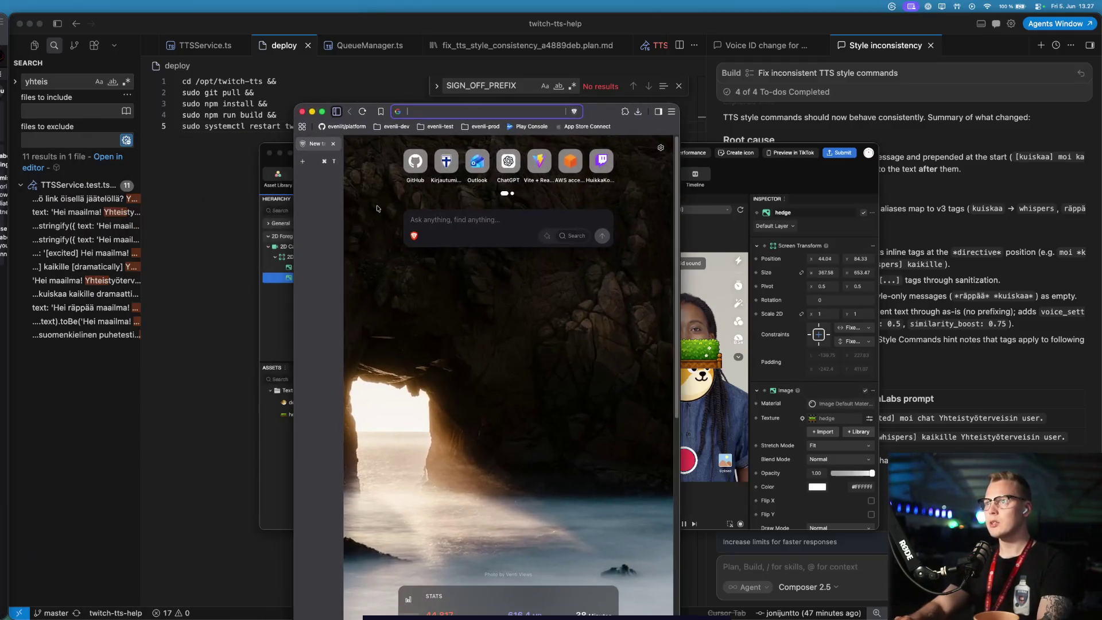
{"action": "type", "text": "pixlr"}
{"action": "key", "text": "Return"}
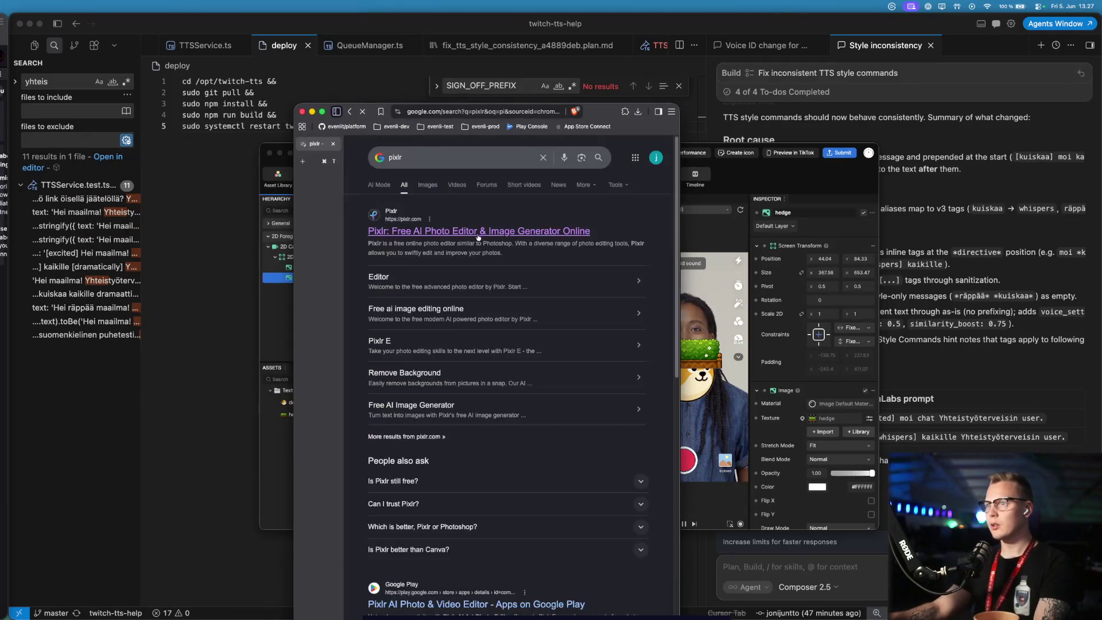
{"action": "left_click", "coordinate": [479, 230]}
Widen the browser window and reopen the hedge project in Pixlr Editor
{"action": "left_click_drag", "start_coordinate": [488, 111], "coordinate": [519, 25]}
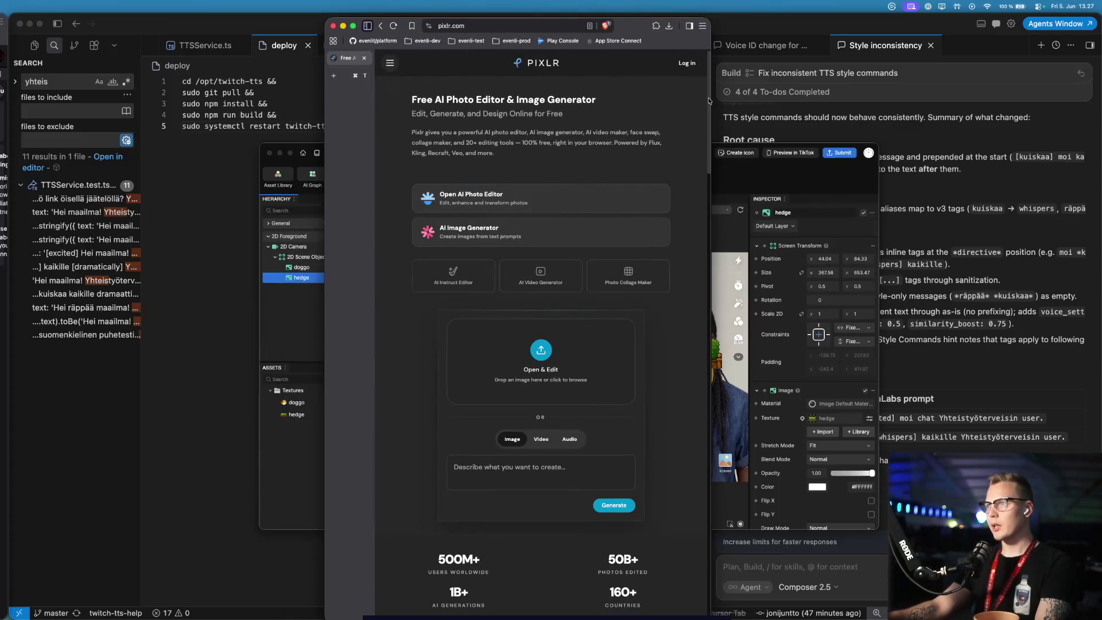
{"action": "left_click_drag", "start_coordinate": [710, 97], "coordinate": [999, 99]}
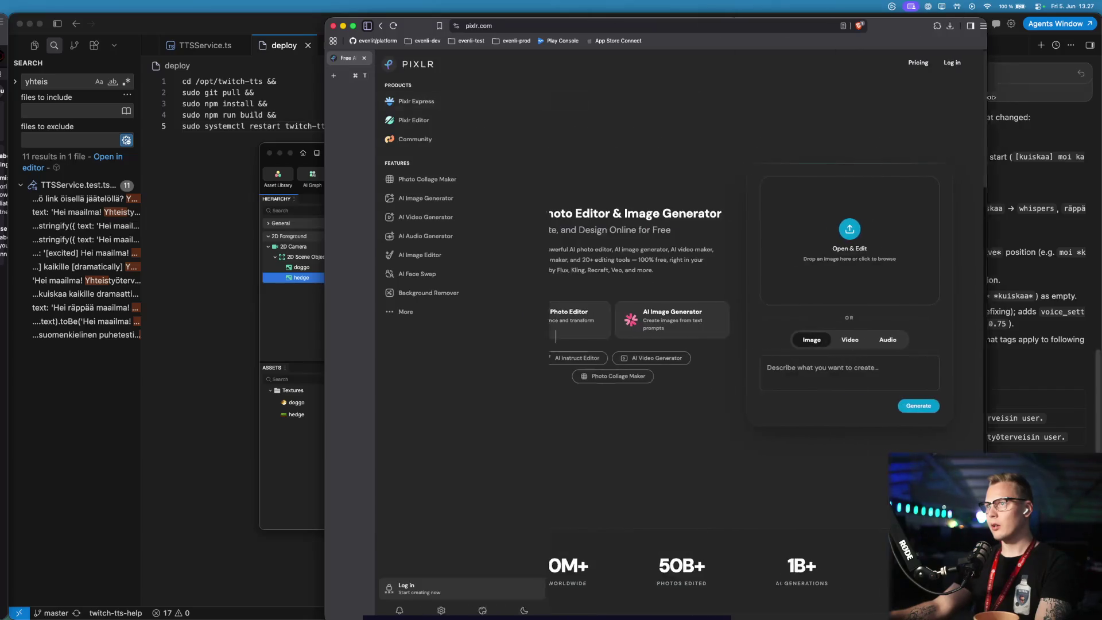
{"action": "left_click", "coordinate": [425, 118]}
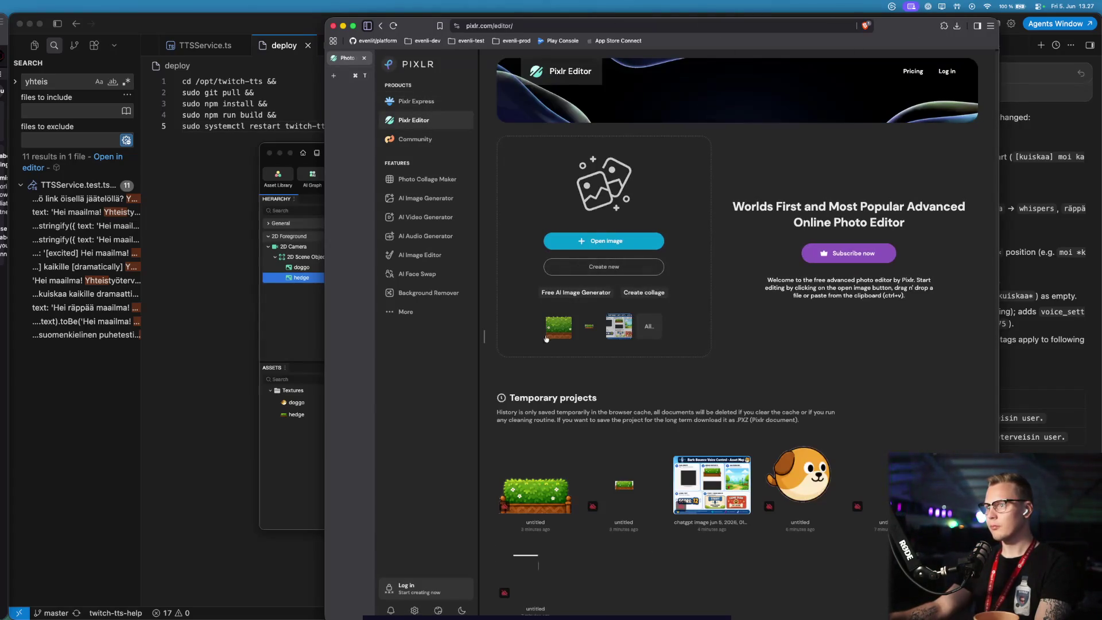
{"action": "left_click", "coordinate": [556, 332]}
Rotate the hedge layer 180° so it sits upside down, centred on the canvas
{"action": "left_click", "coordinate": [685, 373]}
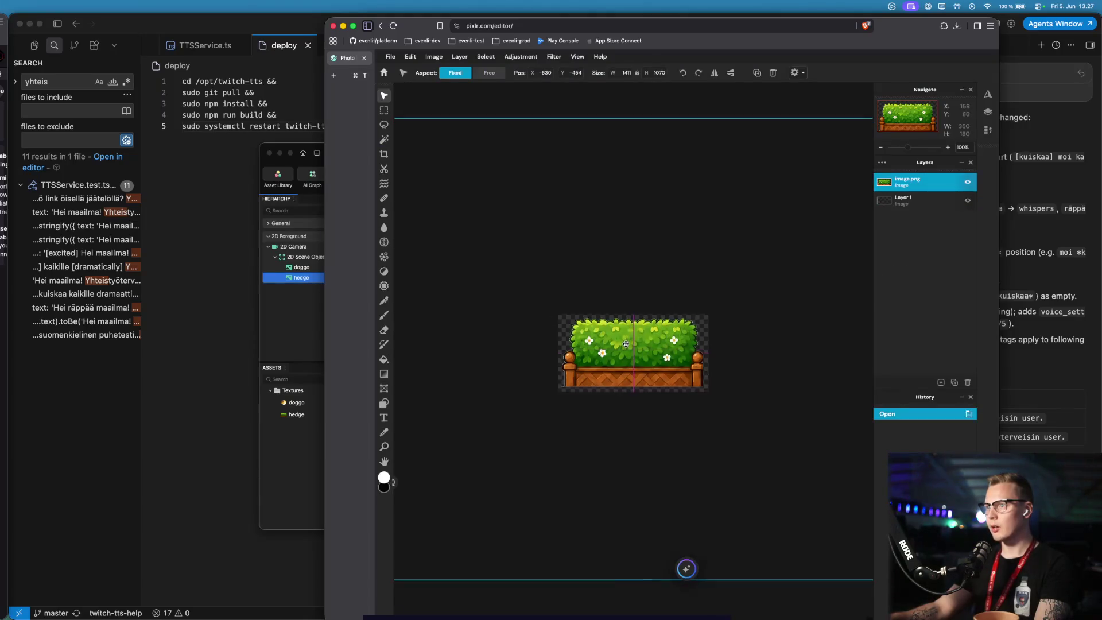
{"action": "key", "text": "super+z"}
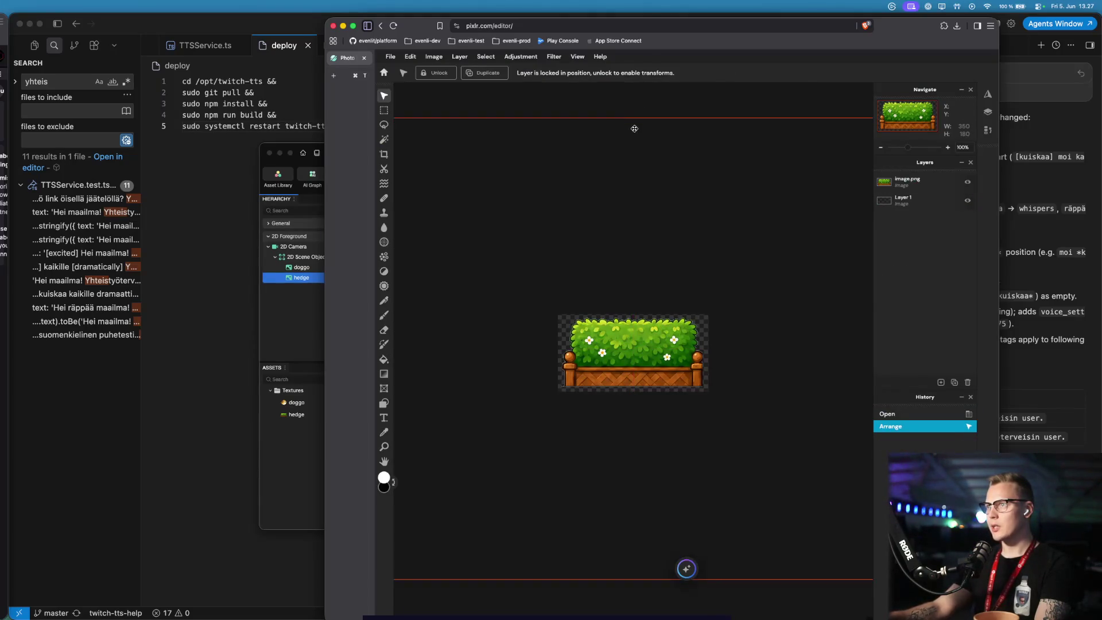
{"action": "mouse_move", "coordinate": [634, 113]}
{"action": "left_mouse_down"}
{"action": "mouse_move", "coordinate": [623, 113]}
{"action": "mouse_move", "coordinate": [480, 526]}
{"action": "mouse_move", "coordinate": [652, 537]}
{"action": "mouse_move", "coordinate": [633, 537]}
{"action": "left_mouse_up"}
{"action": "left_click_drag", "start_coordinate": [647, 485], "coordinate": [645, 480]}
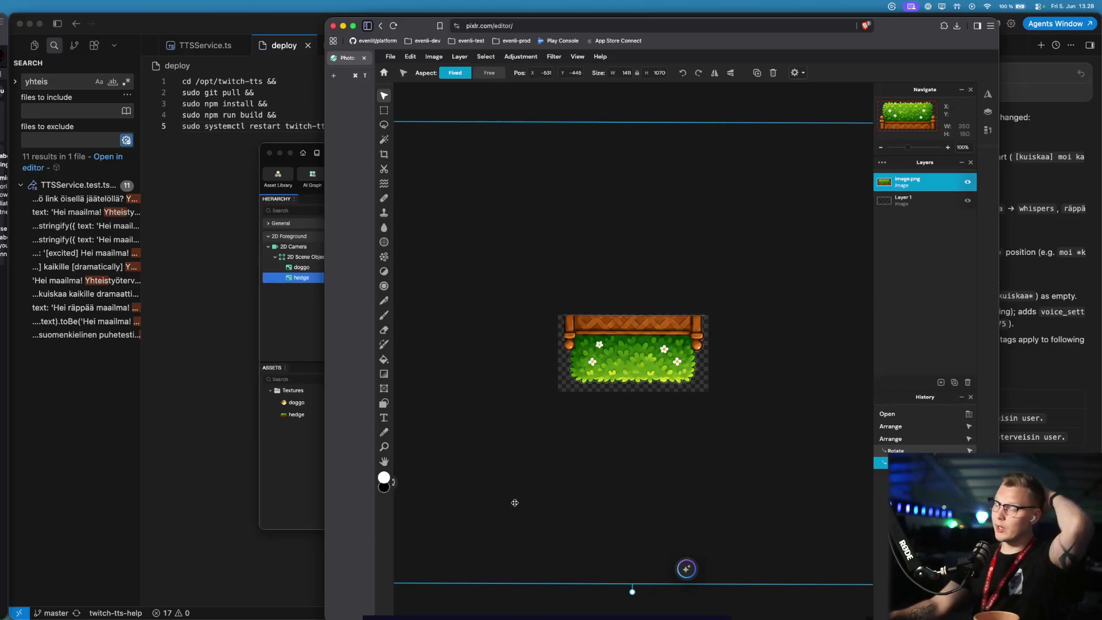
{"action": "left_click", "coordinate": [510, 603]}
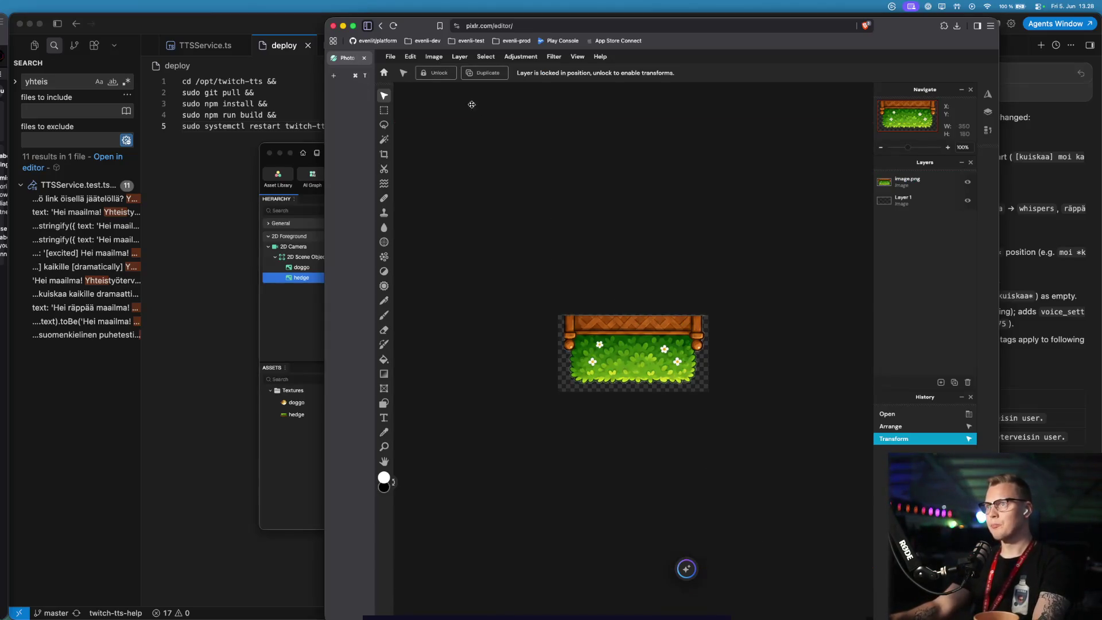
Quick-export the flipped image as PNG named 'top' into Downloads
{"action": "left_click", "coordinate": [410, 57]}
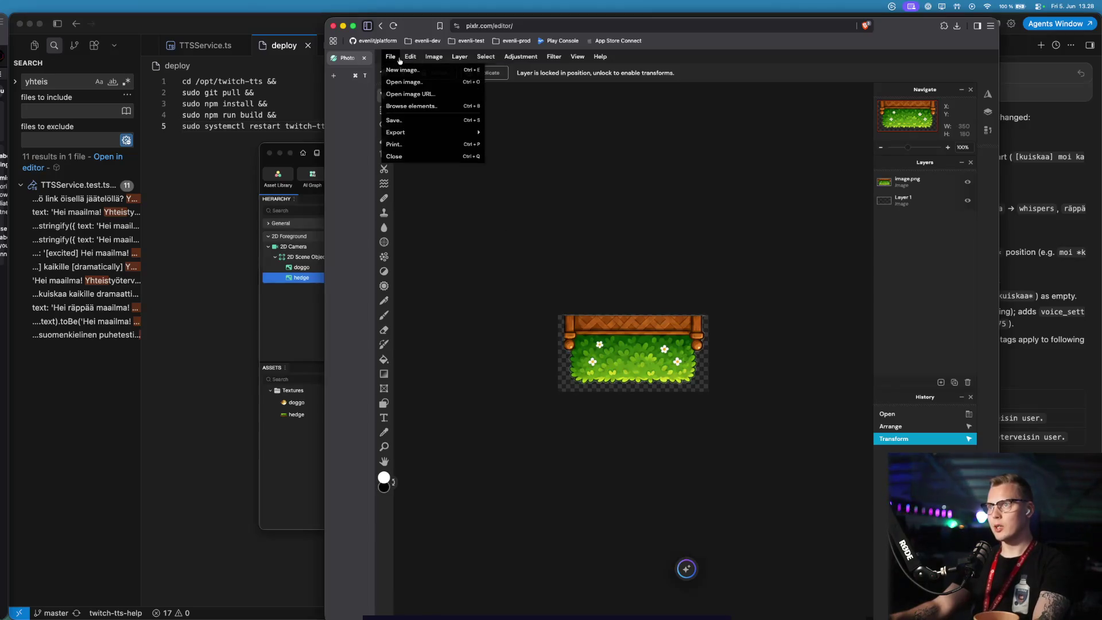
{"action": "mouse_move", "coordinate": [413, 131]}
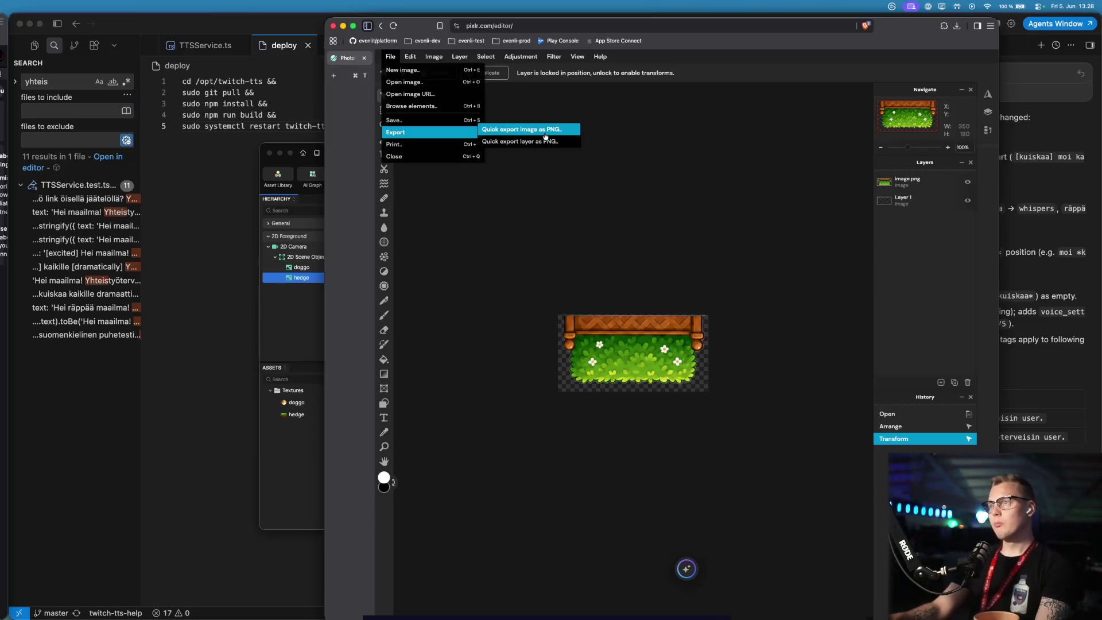
{"action": "left_click", "coordinate": [545, 135]}
{"action": "type", "text": "top"}
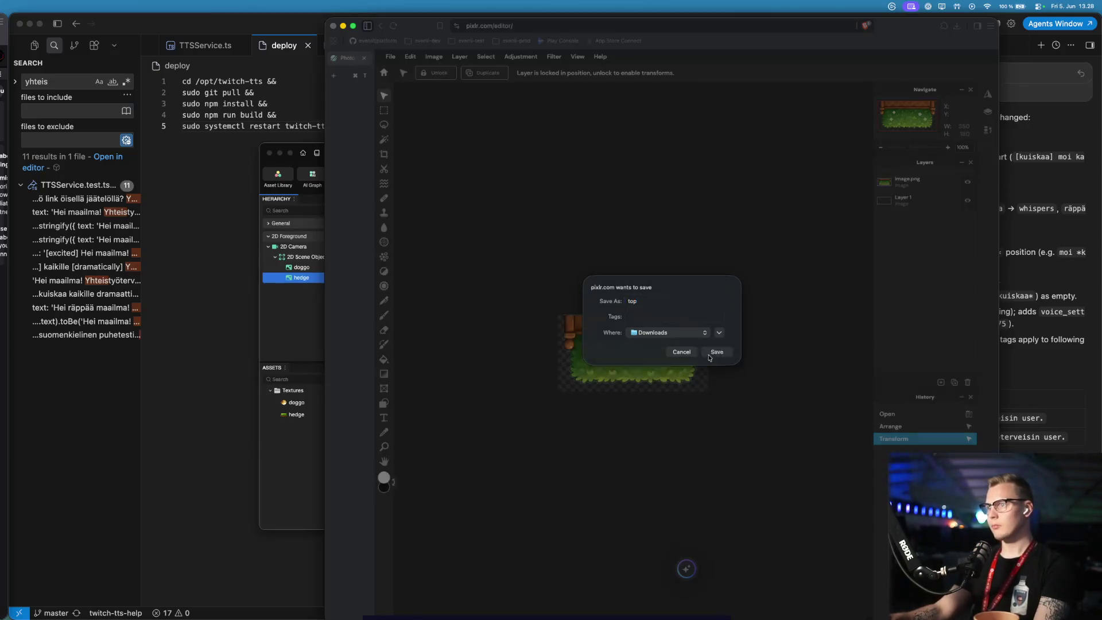
{"action": "left_click", "coordinate": [715, 352]}
{"action": "left_click", "coordinate": [308, 428]}
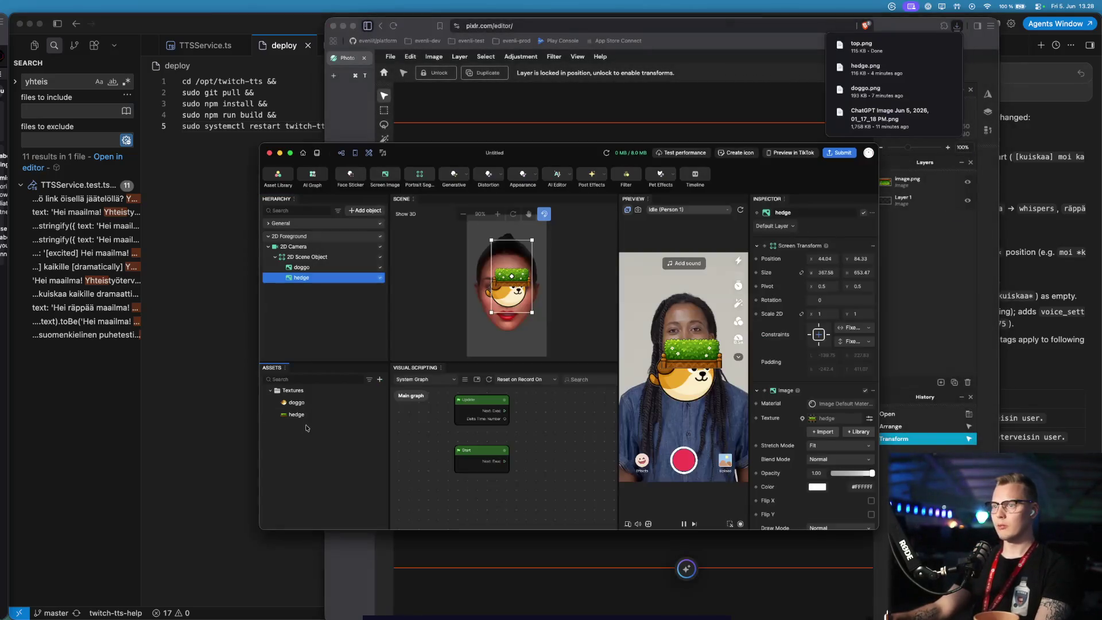
Import top.png from Downloads into the Effect House assets
{"action": "left_click", "coordinate": [380, 379]}
{"action": "mouse_move", "coordinate": [424, 383]}
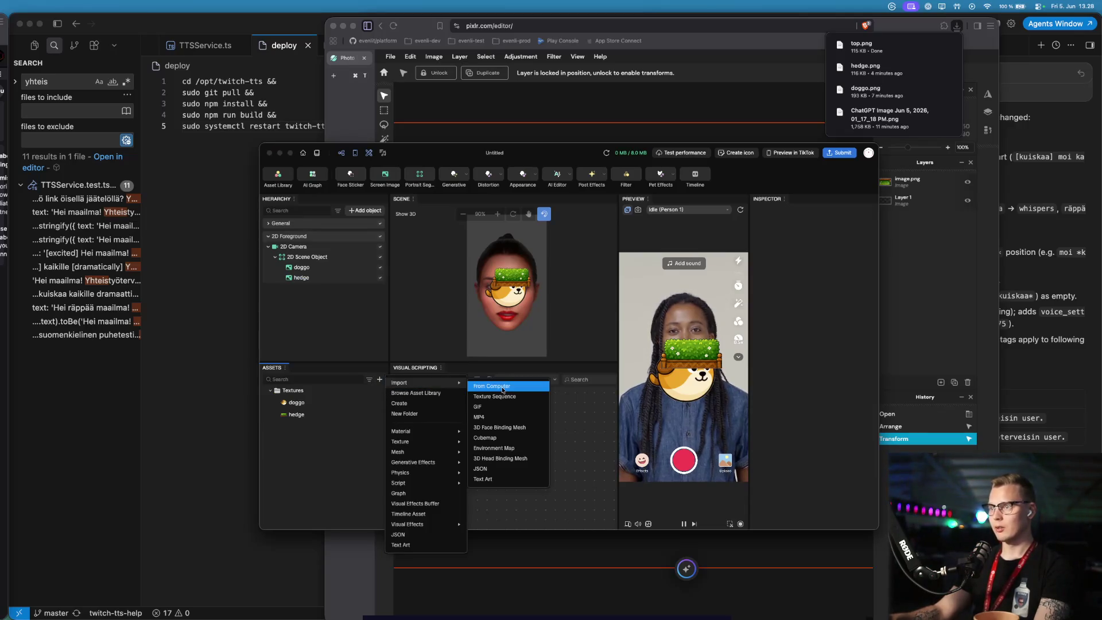
{"action": "left_click", "coordinate": [490, 386]}
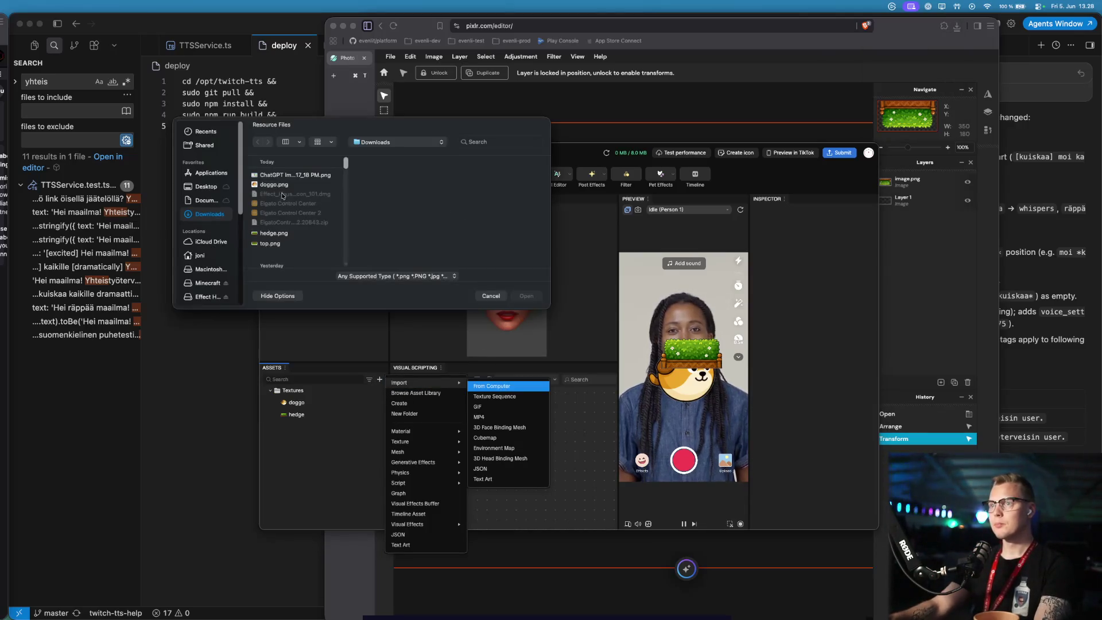
{"action": "left_click", "coordinate": [282, 241]}
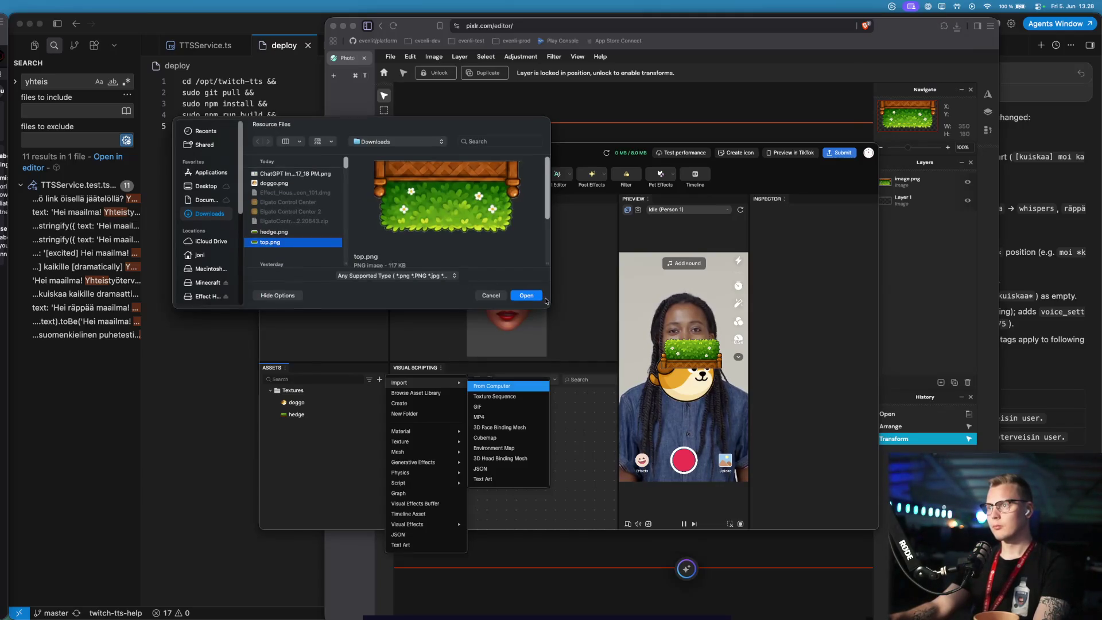
{"action": "left_click", "coordinate": [527, 296]}
Add top.png to the scene, shrinking it and raising it above the dog's head
{"action": "mouse_move", "coordinate": [331, 430]}
{"action": "left_mouse_down"}
{"action": "mouse_move", "coordinate": [362, 423]}
{"action": "mouse_move", "coordinate": [508, 275]}
{"action": "mouse_move", "coordinate": [488, 284]}
{"action": "mouse_move", "coordinate": [337, 259]}
{"action": "left_mouse_up"}
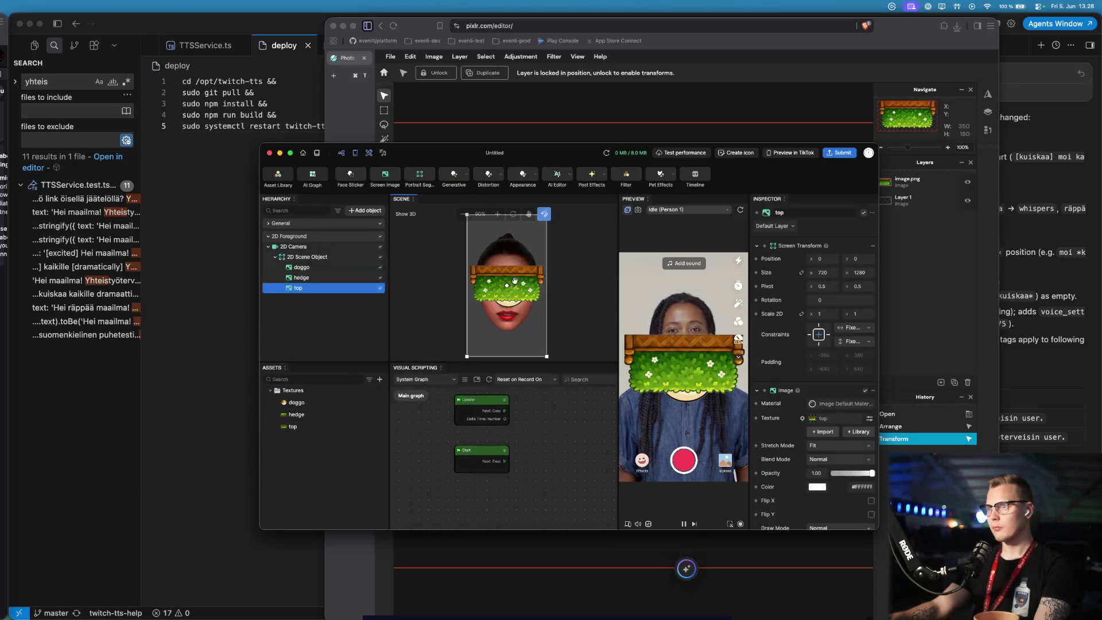
{"action": "left_click_drag", "start_coordinate": [546, 325], "coordinate": [506, 274]}
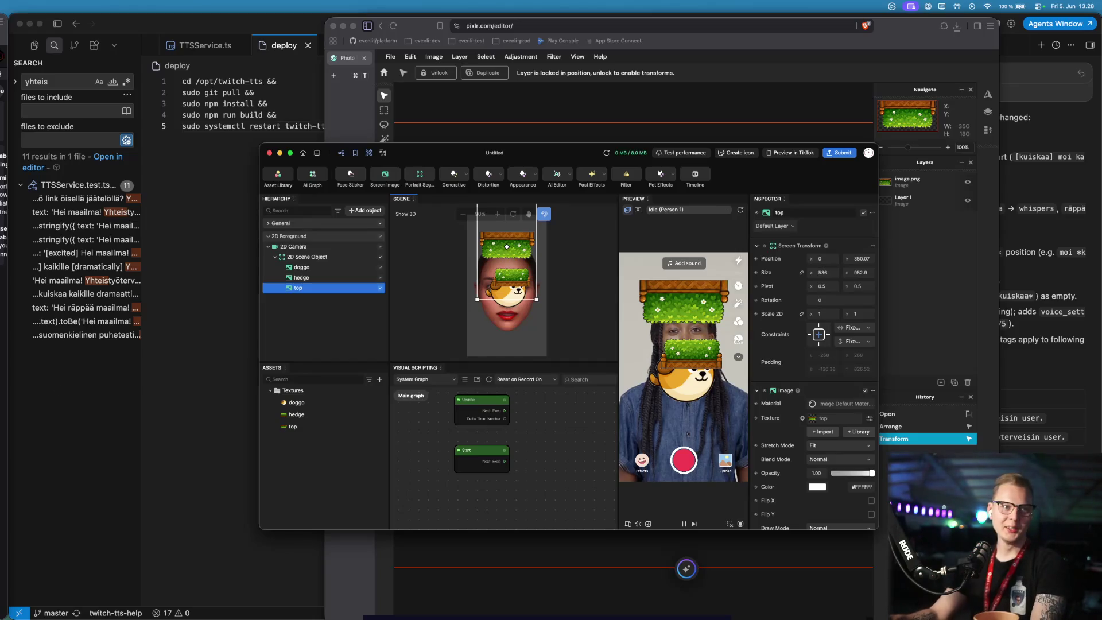
{"action": "left_click", "coordinate": [419, 595]}
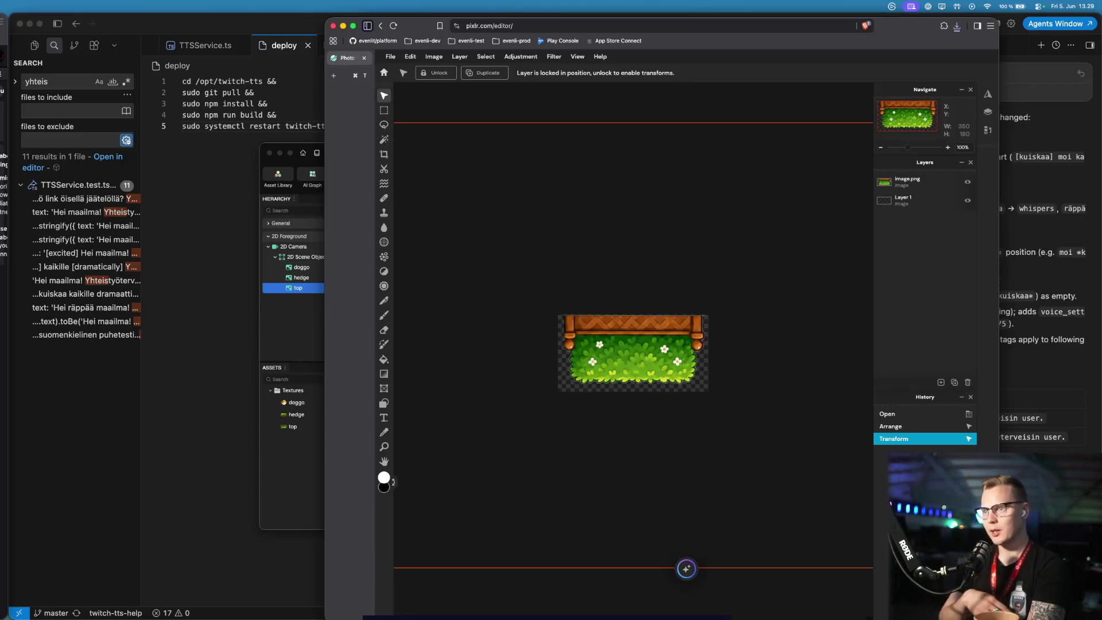
{"action": "left_click", "coordinate": [315, 324]}
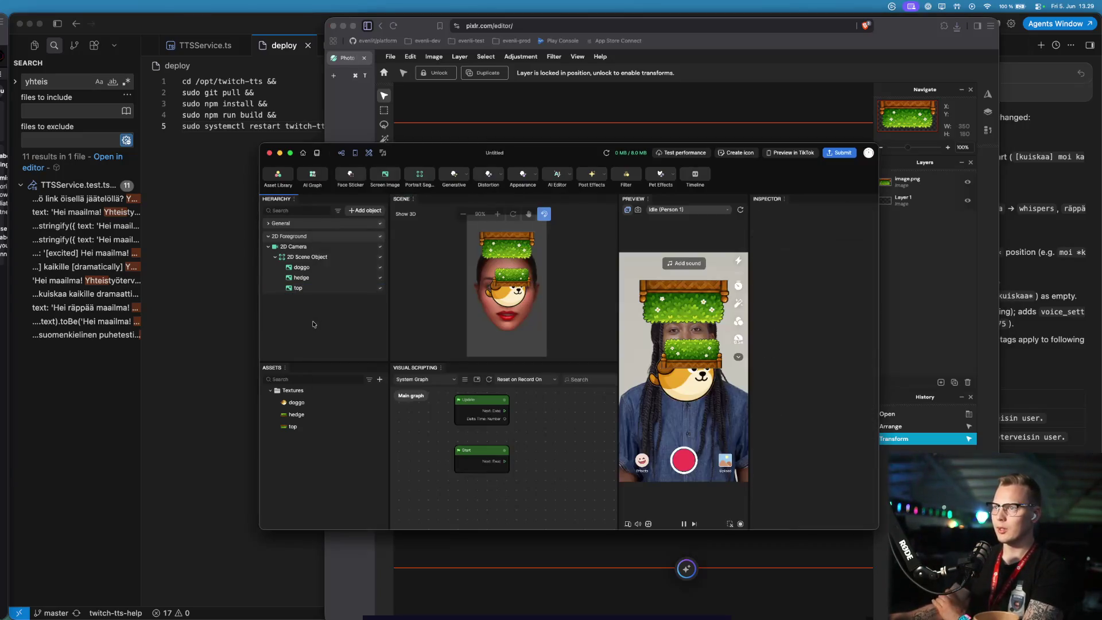
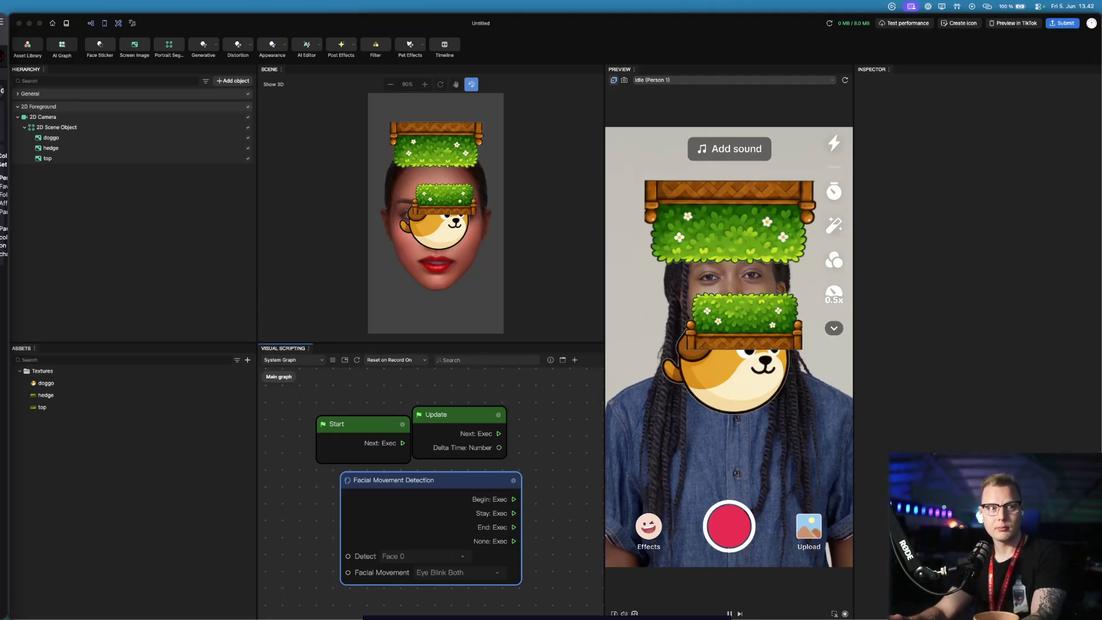
Set the Facial Movement Detection node's Detect option to Any face
{"action": "key", "text": "super+Tab"}
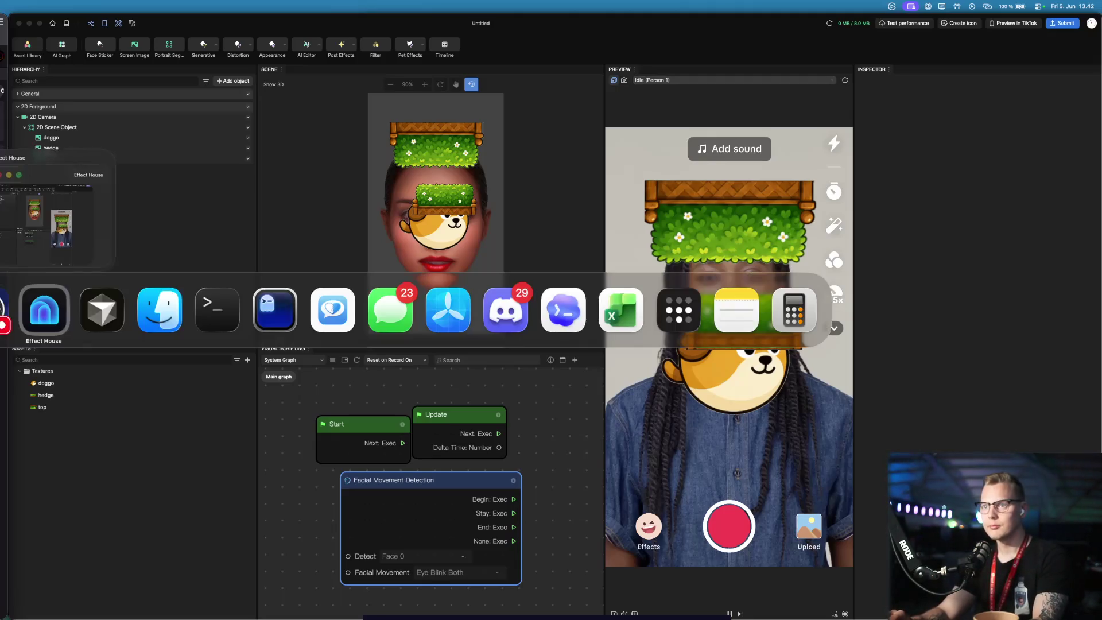
{"action": "key", "text": "super+Tab"}
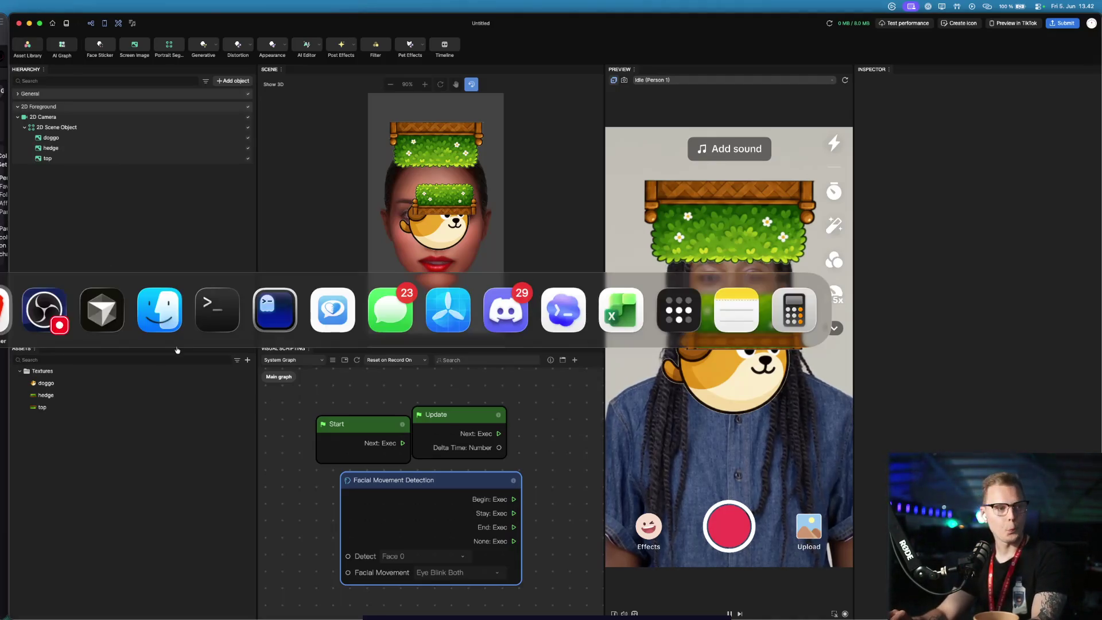
{"action": "key", "text": "super+Tab"}
{"action": "key", "text": "super+Tab"}
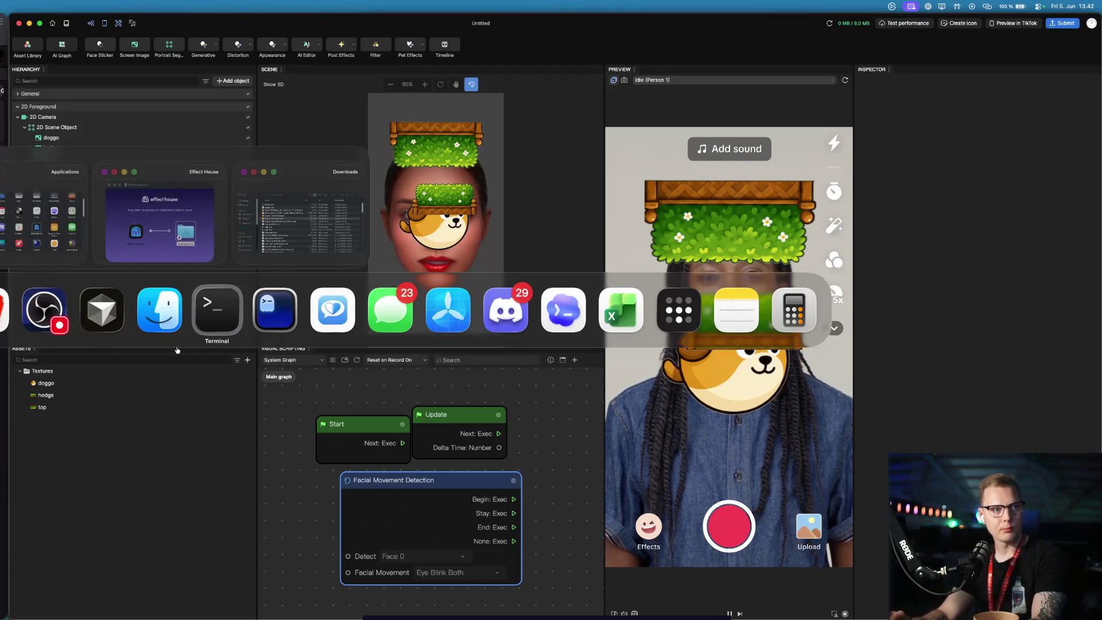
{"action": "key", "text": "super+shift+Tab"}
{"action": "key", "text": "super+shift+Tab"}
{"action": "key", "text": "super+shift+Tab"}
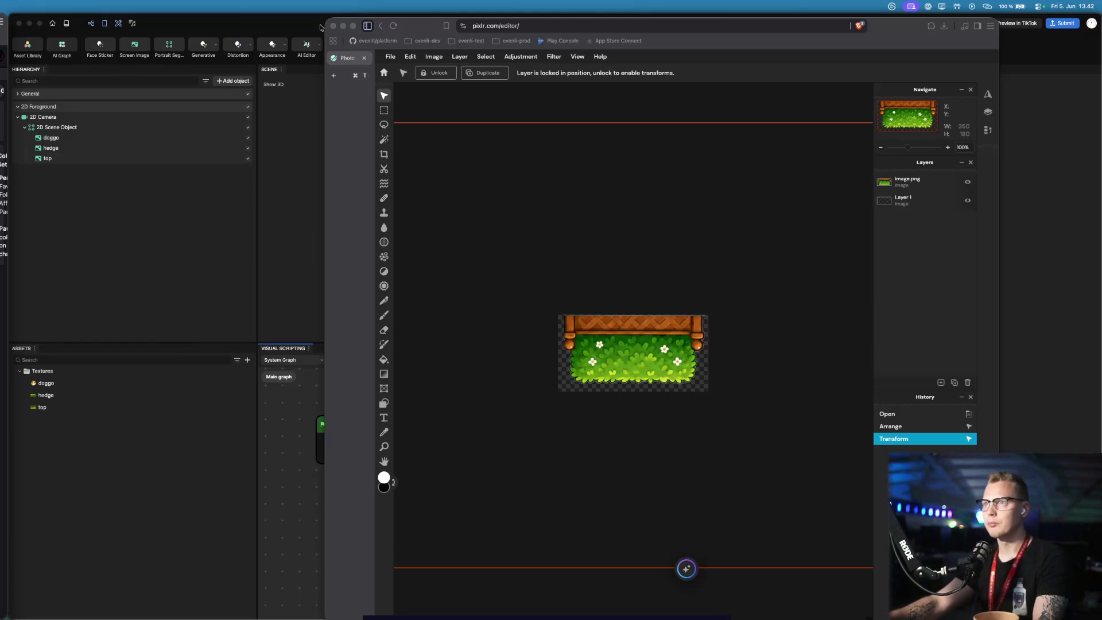
{"action": "key", "text": "super+Tab"}
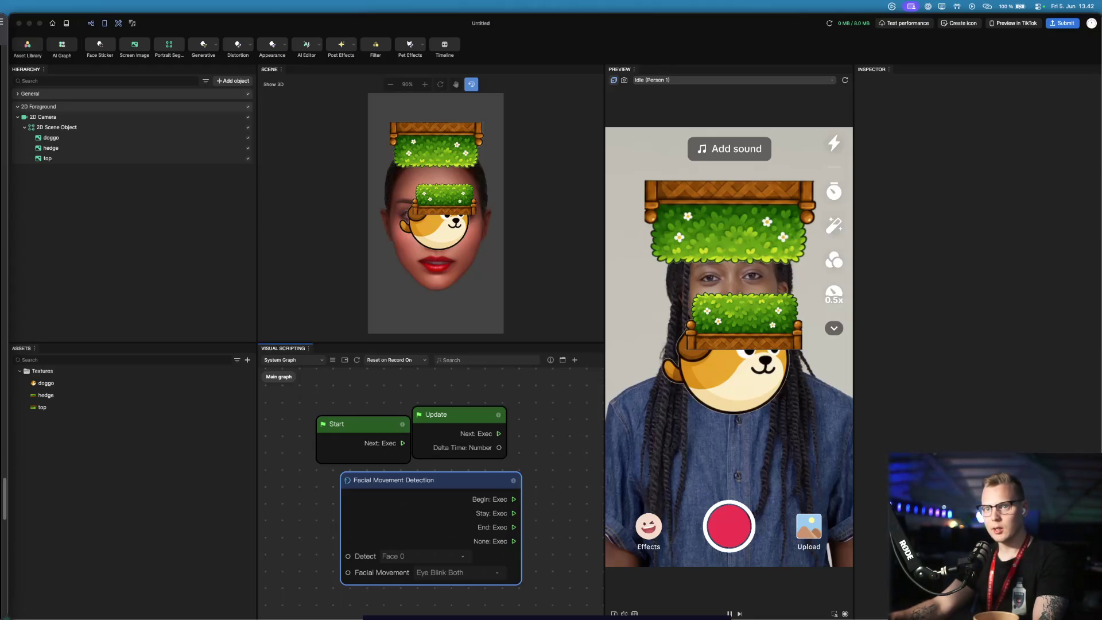
{"action": "left_click", "coordinate": [426, 558]}
{"action": "left_click", "coordinate": [396, 613]}
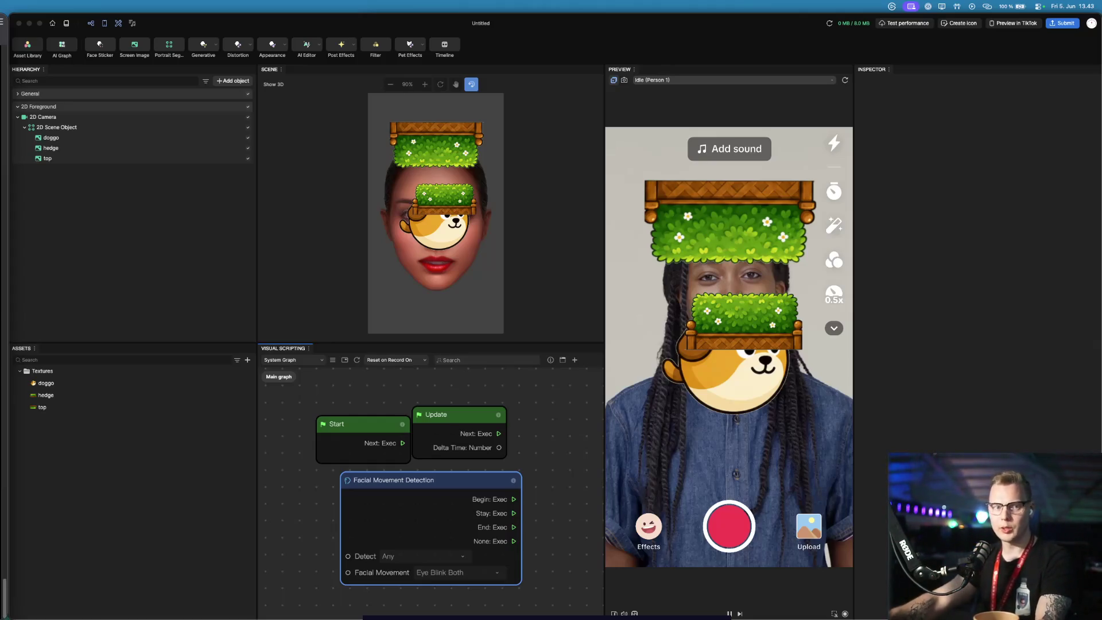
Look through the other open apps, then select the hedge sprite in the Hierarchy
{"action": "key", "text": "super+Tab"}
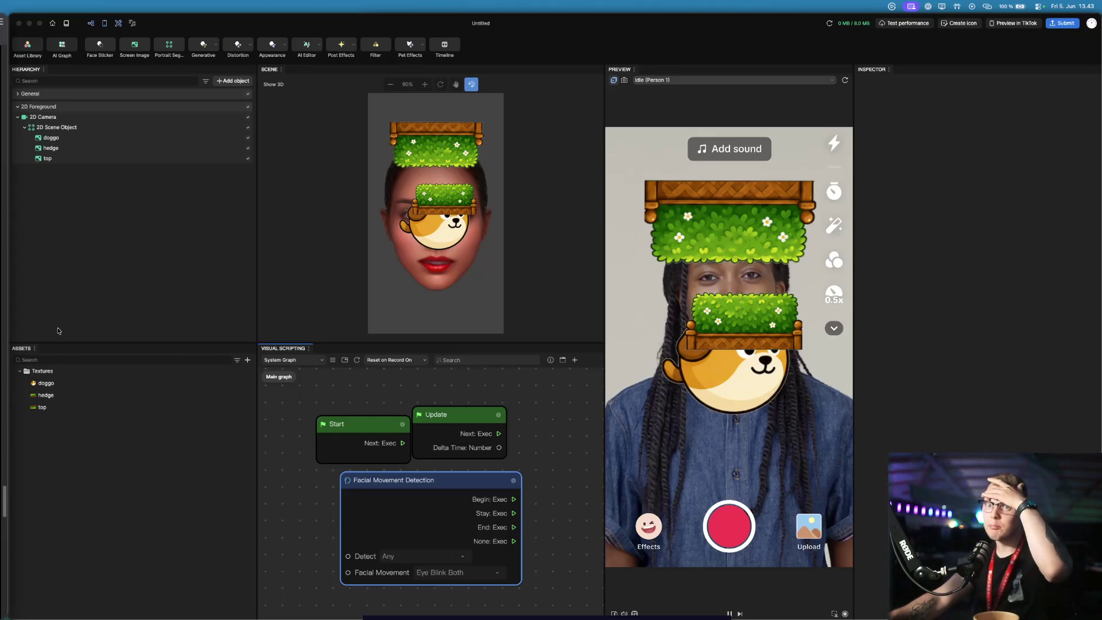
{"action": "key", "text": "super+Tab"}
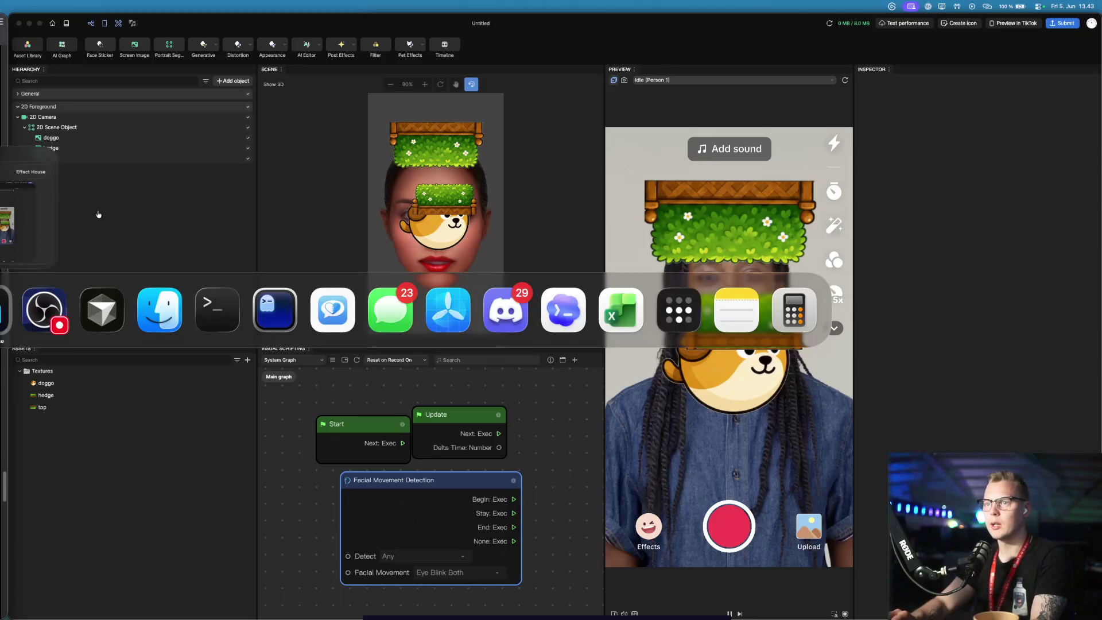
{"action": "key", "text": "super+Tab"}
{"action": "key", "text": "super+Tab"}
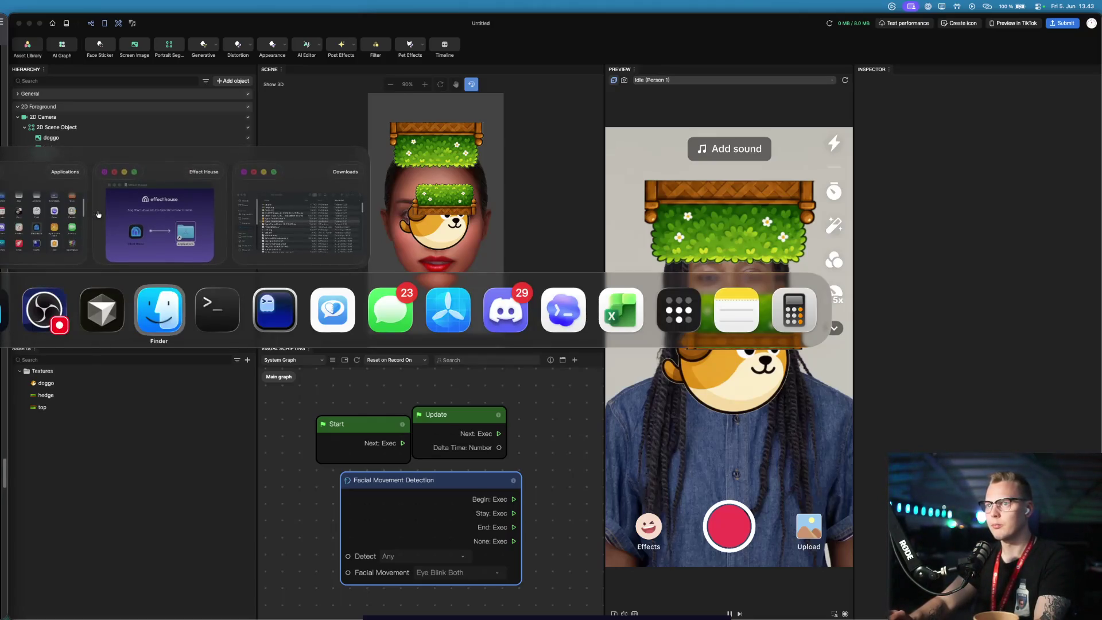
{"action": "key", "text": "super+shift+Tab"}
{"action": "key", "text": "super+shift+Tab"}
{"action": "key", "text": "super+shift+Tab"}
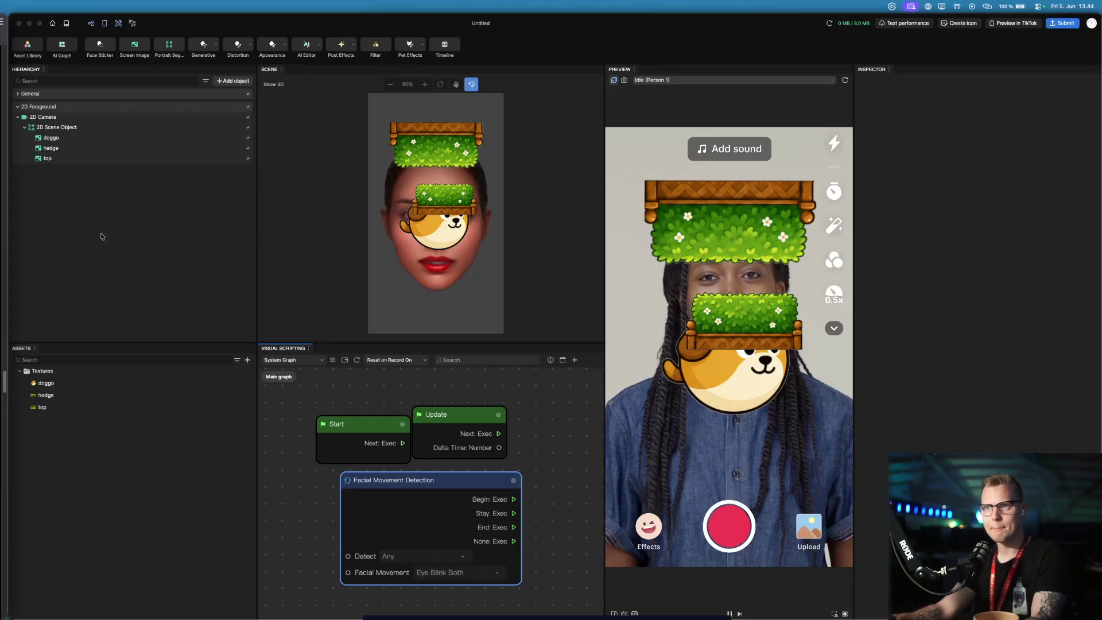
{"action": "left_click", "coordinate": [80, 147]}
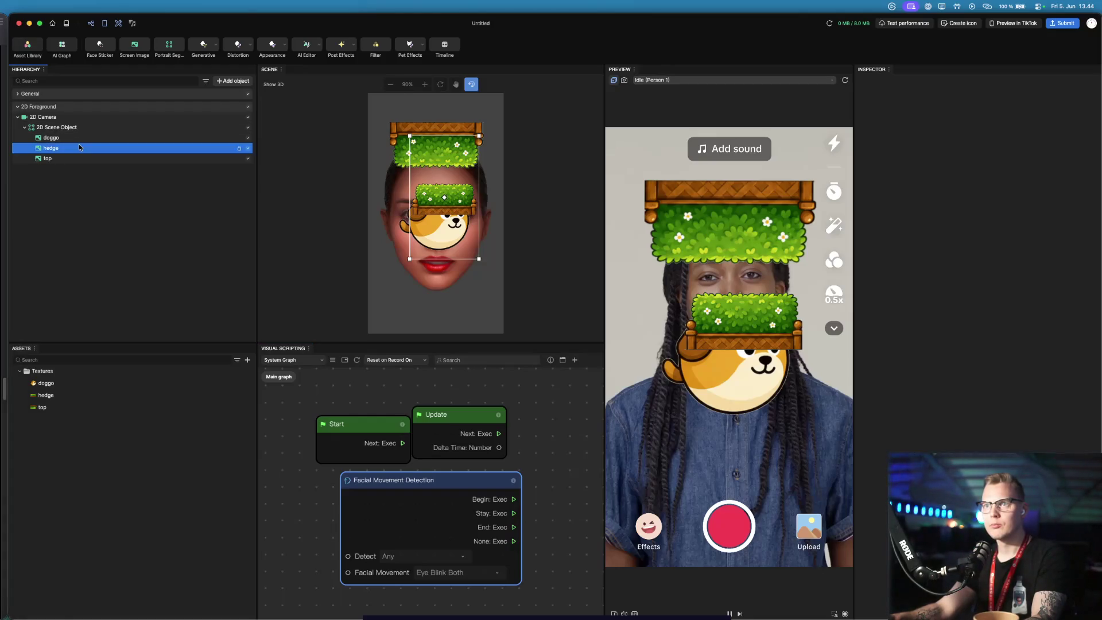
Open the hedge sprite's context menu, dismiss it, and select the doggo sprite to check its settings
{"action": "right_click", "coordinate": [80, 149]}
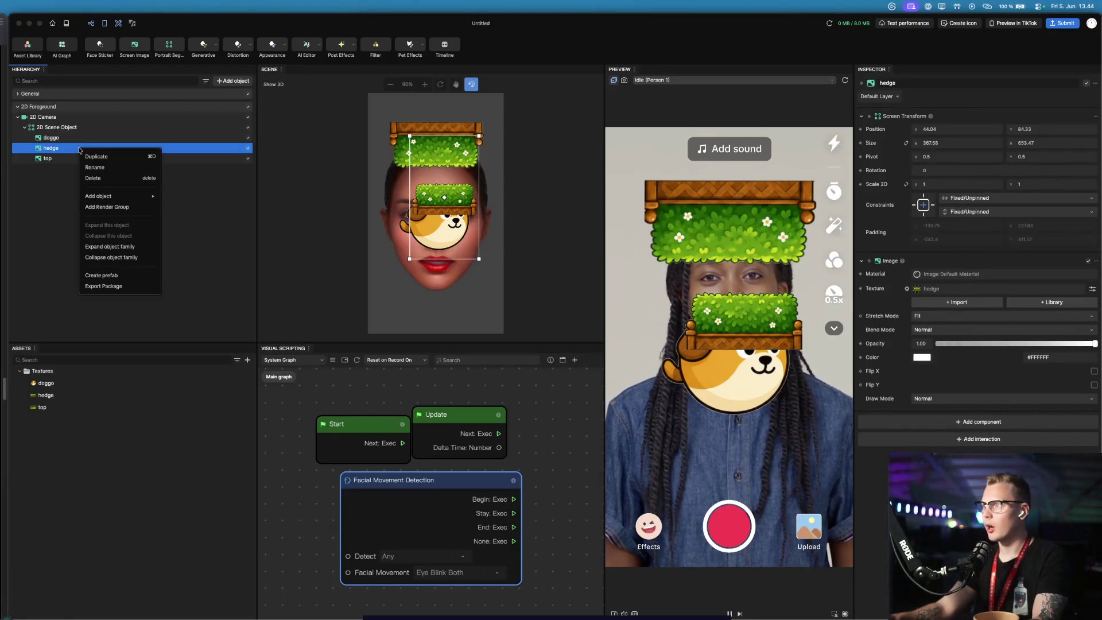
{"action": "key", "text": "super+Tab"}
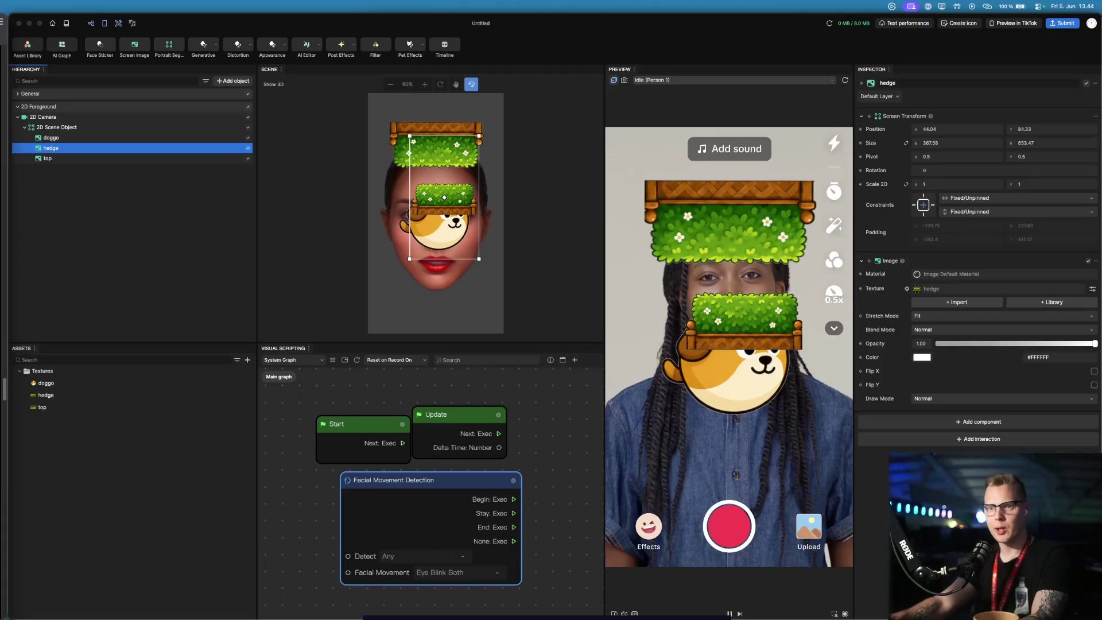
{"action": "left_click", "coordinate": [60, 142]}
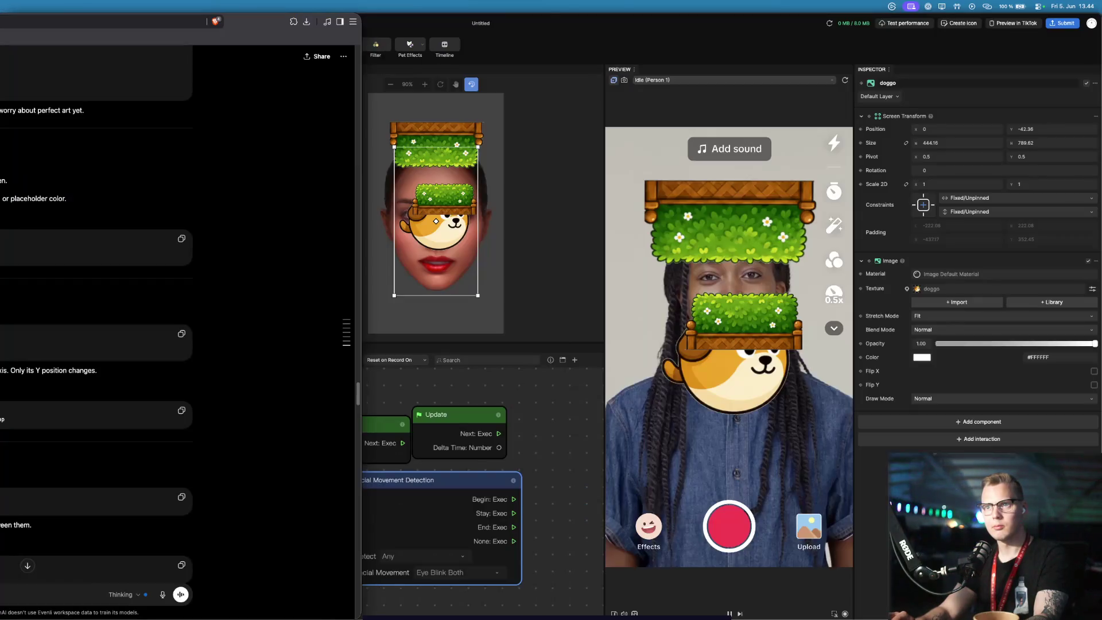
Shrink the ChatGPT browser window to the left so the Effect House editor shows
{"action": "mouse_move", "coordinate": [361, 87]}
{"action": "left_mouse_down"}
{"action": "mouse_move", "coordinate": [17, 173]}
{"action": "mouse_move", "coordinate": [8, 185]}
{"action": "left_mouse_up"}
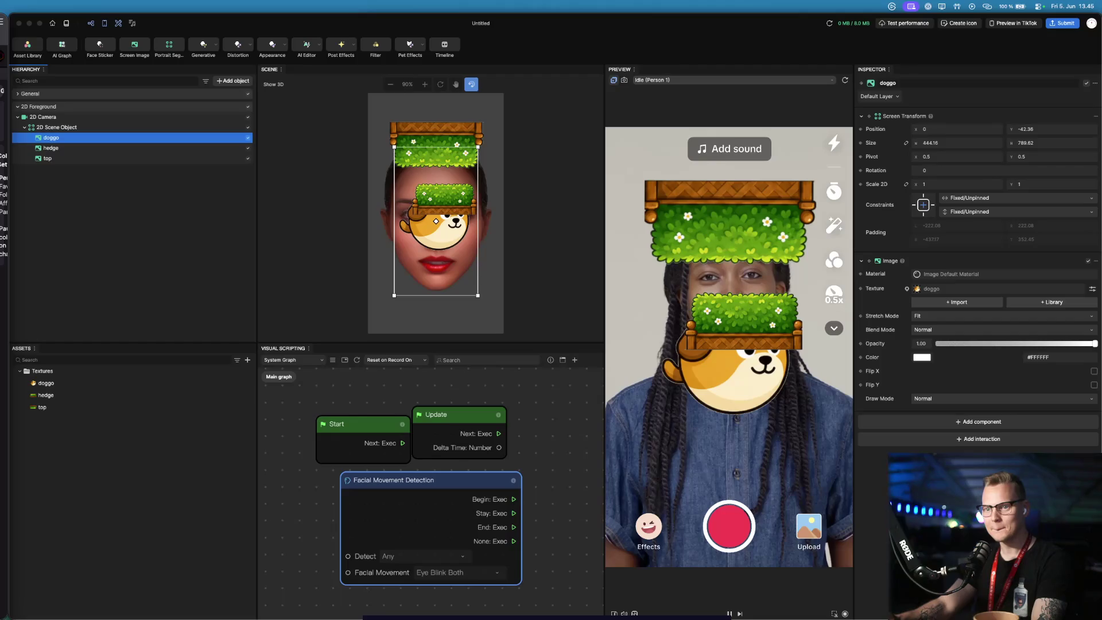
{"action": "left_click", "coordinate": [176, 350]}
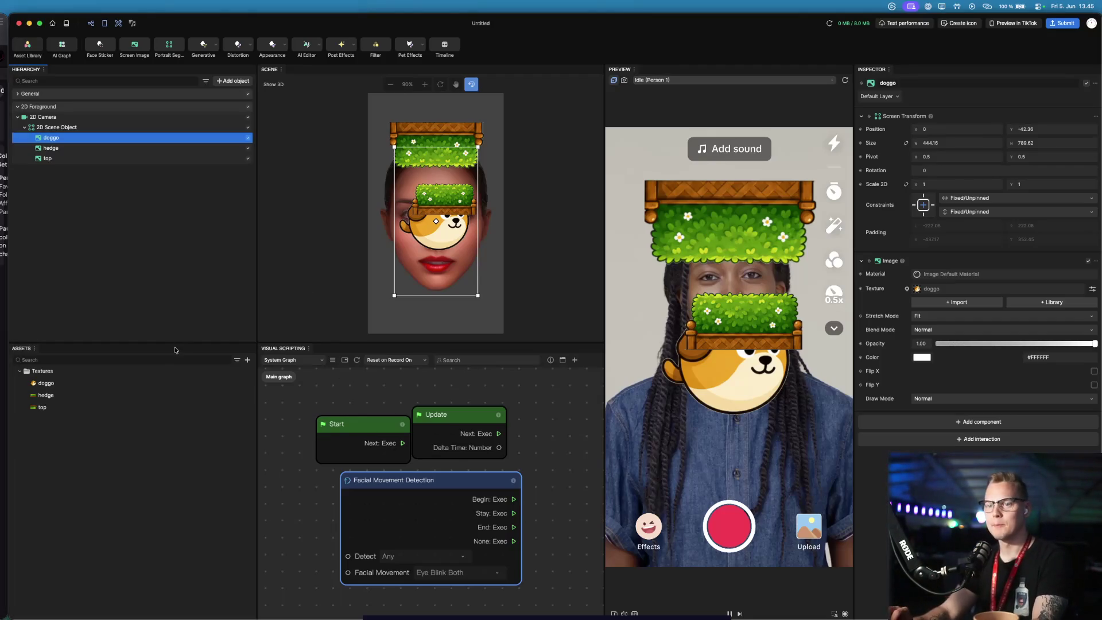
{"action": "key", "text": "super+Tab"}
{"action": "key", "text": "super+Tab"}
{"action": "key", "text": "super+shift+Tab"}
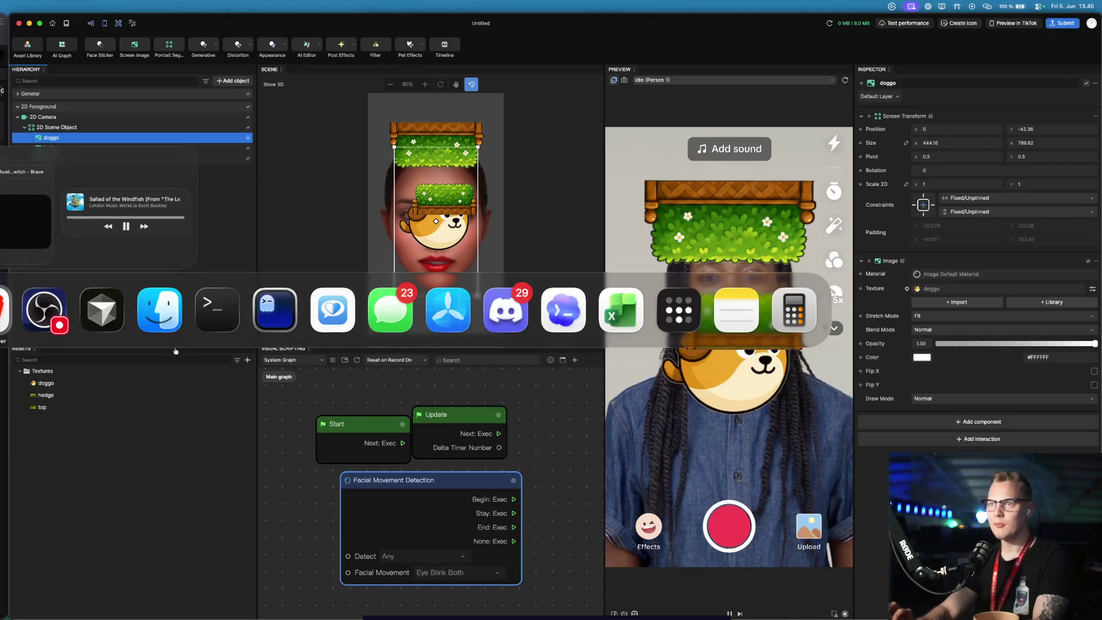
{"action": "key", "text": "super+Tab"}
{"action": "key", "text": "super+shift+Tab"}
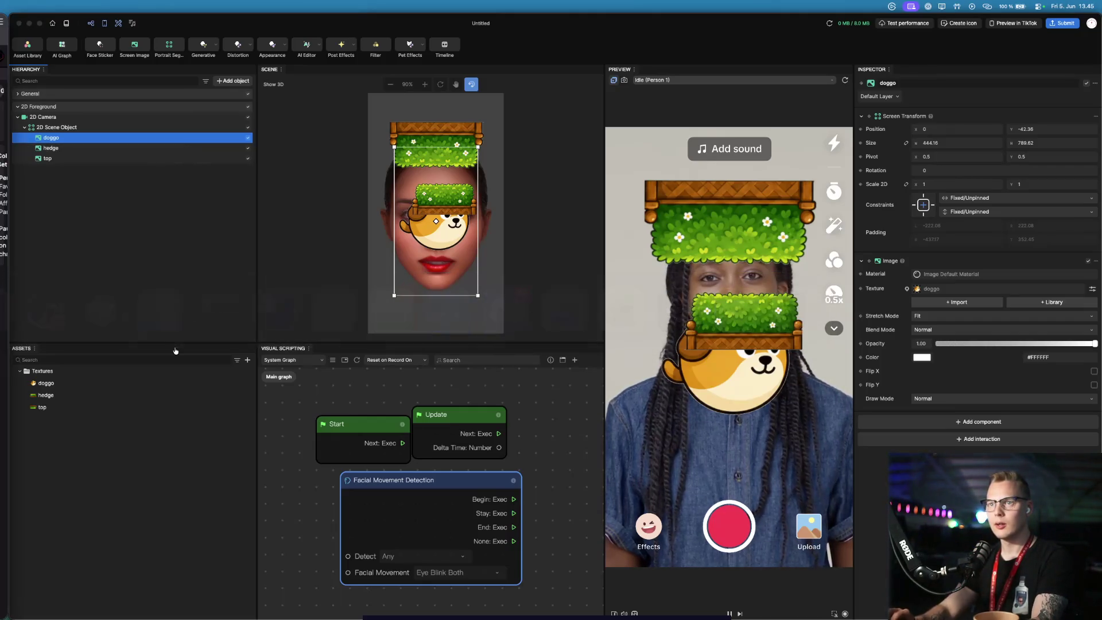
{"action": "left_click", "coordinate": [203, 465]}
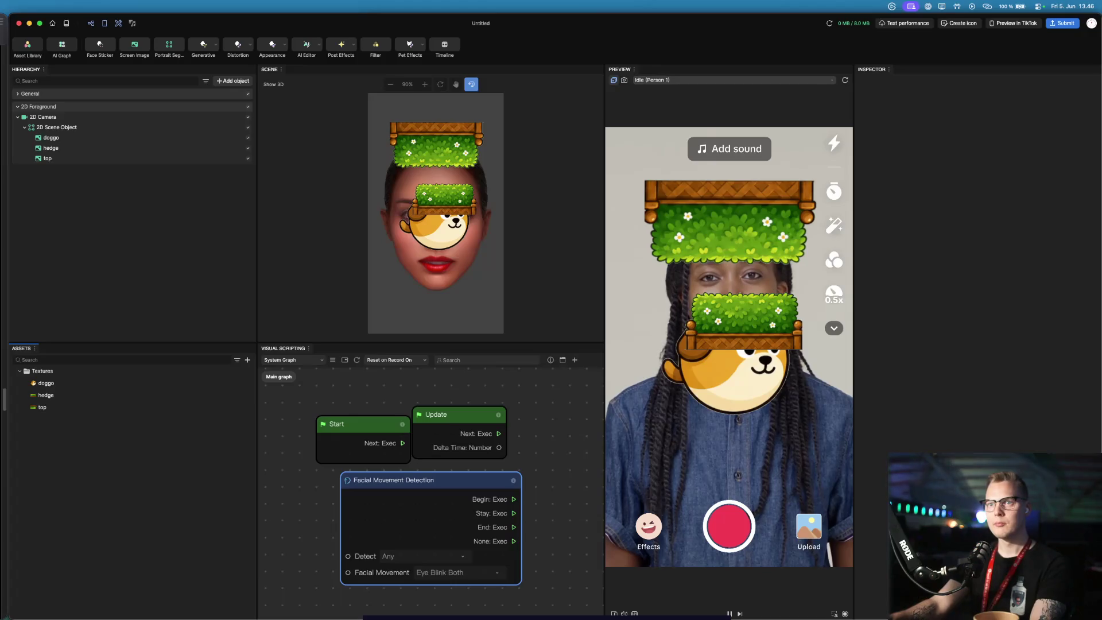
{"action": "left_click", "coordinate": [82, 140]}
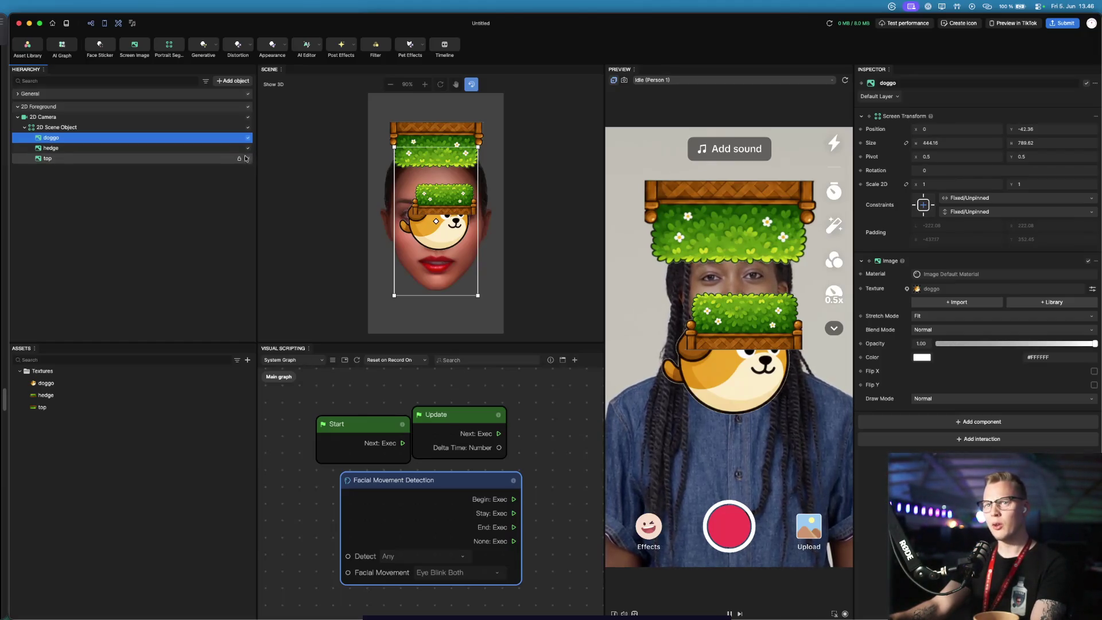
Rename the doggo sprite to 'Dog' in the Inspector's name field
{"action": "double_click", "coordinate": [907, 84]}
{"action": "type", "text": "Dog"}
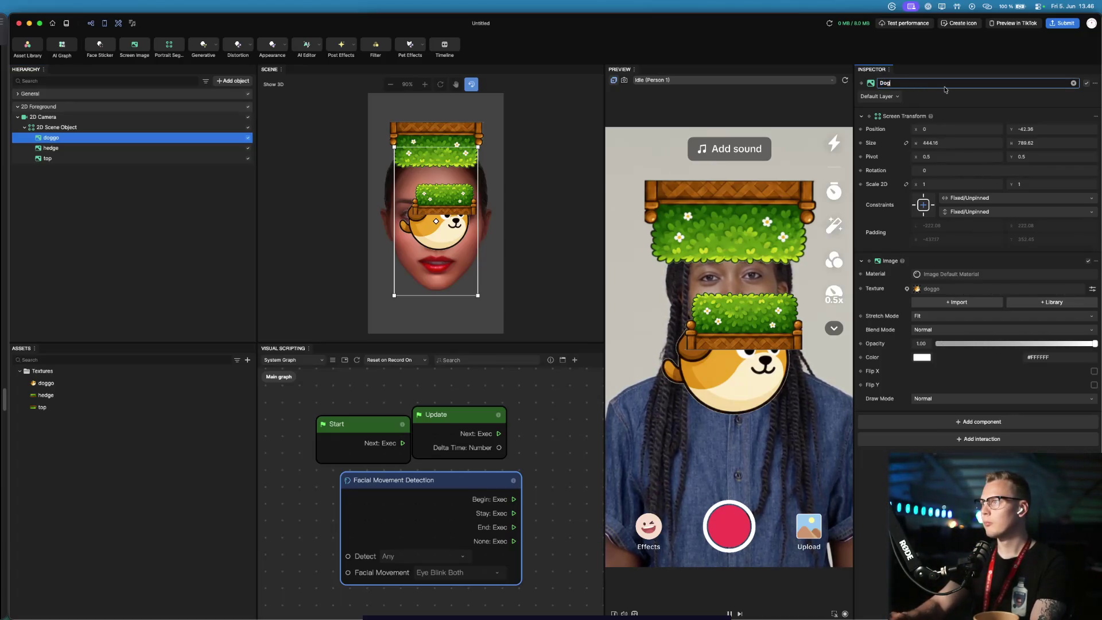
{"action": "key", "text": "Return"}
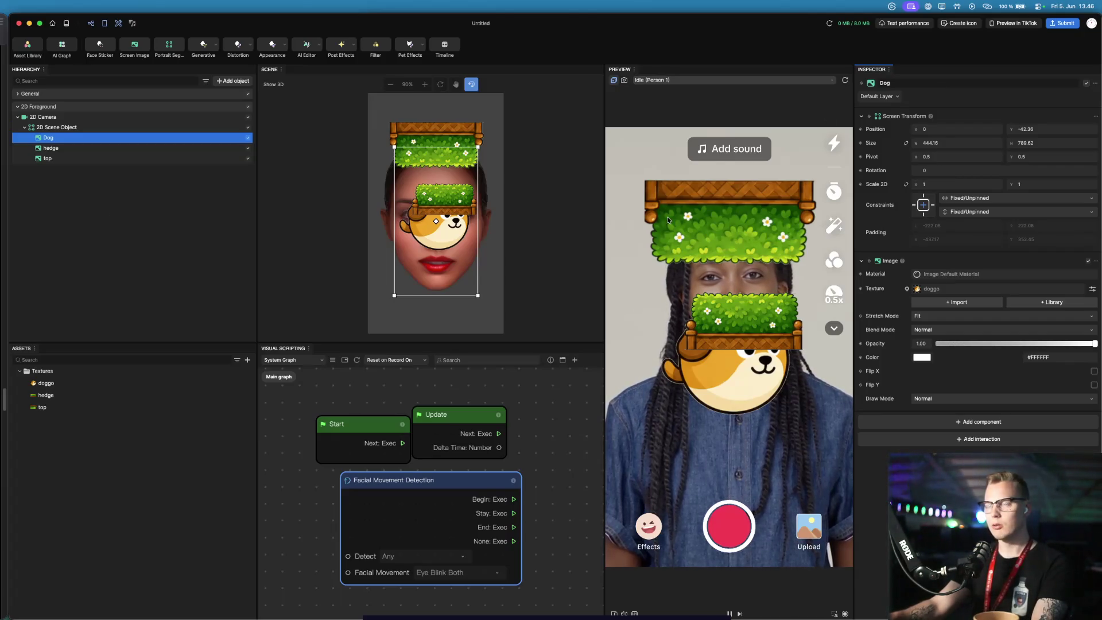
{"action": "double_click", "coordinate": [948, 128]}
{"action": "type", "text": "250"}
{"action": "key", "text": "Return"}
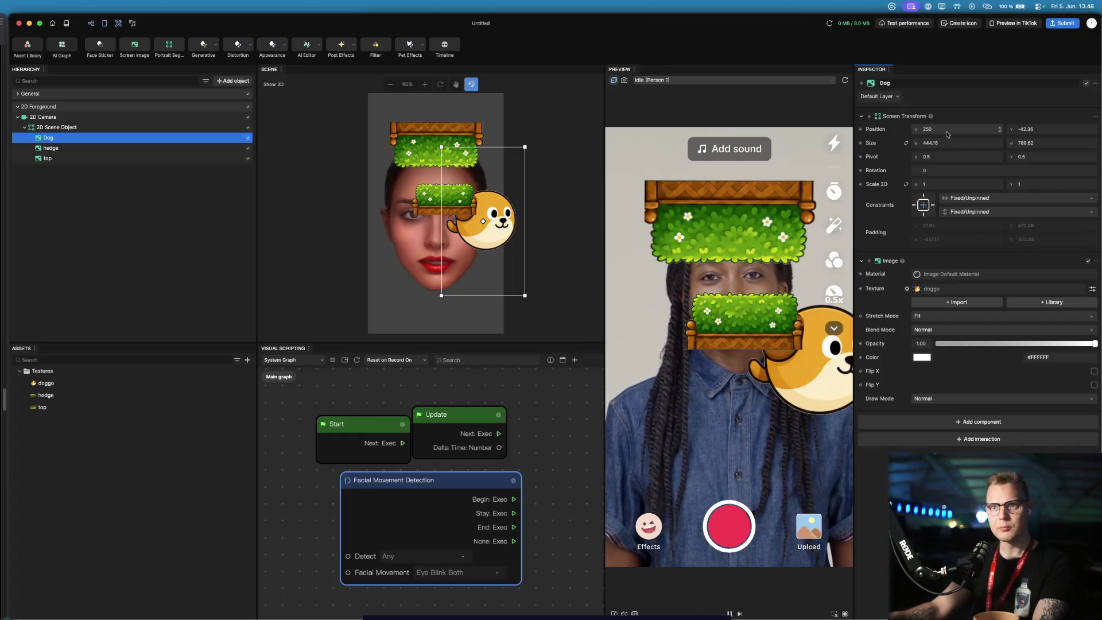
{"action": "double_click", "coordinate": [1038, 130]}
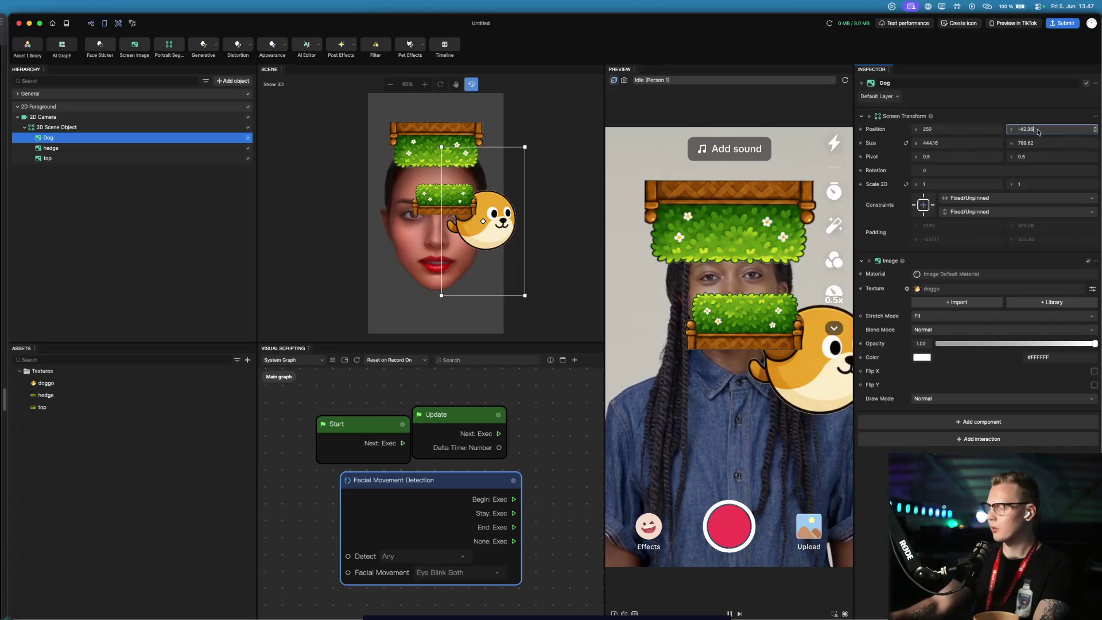
{"action": "key", "text": "Return"}
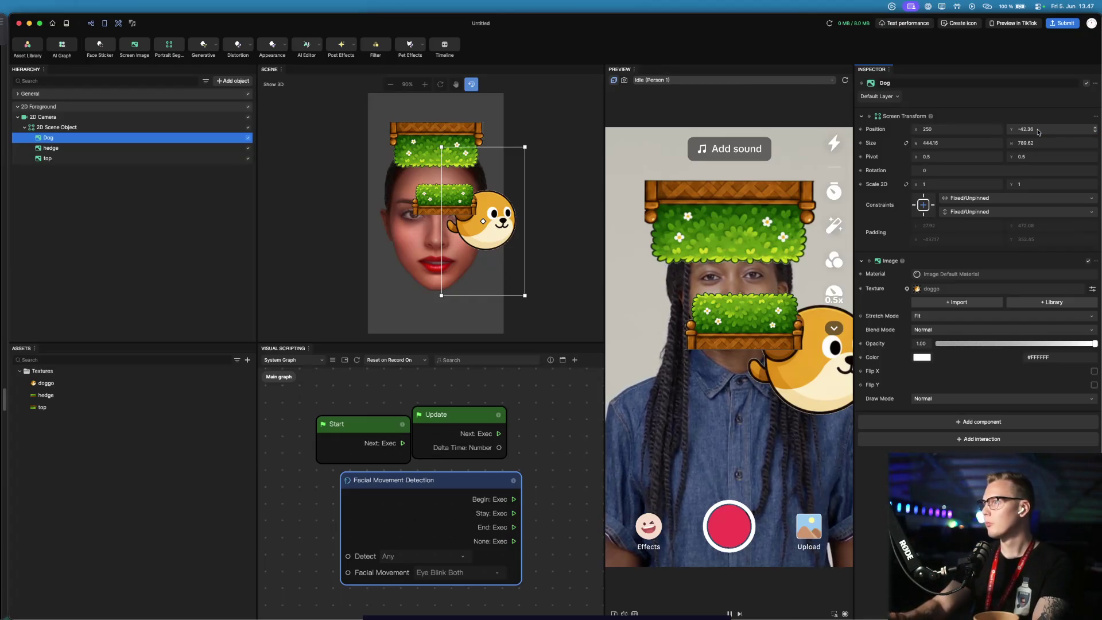
{"action": "double_click", "coordinate": [1044, 129]}
{"action": "key", "text": "BackSpace"}
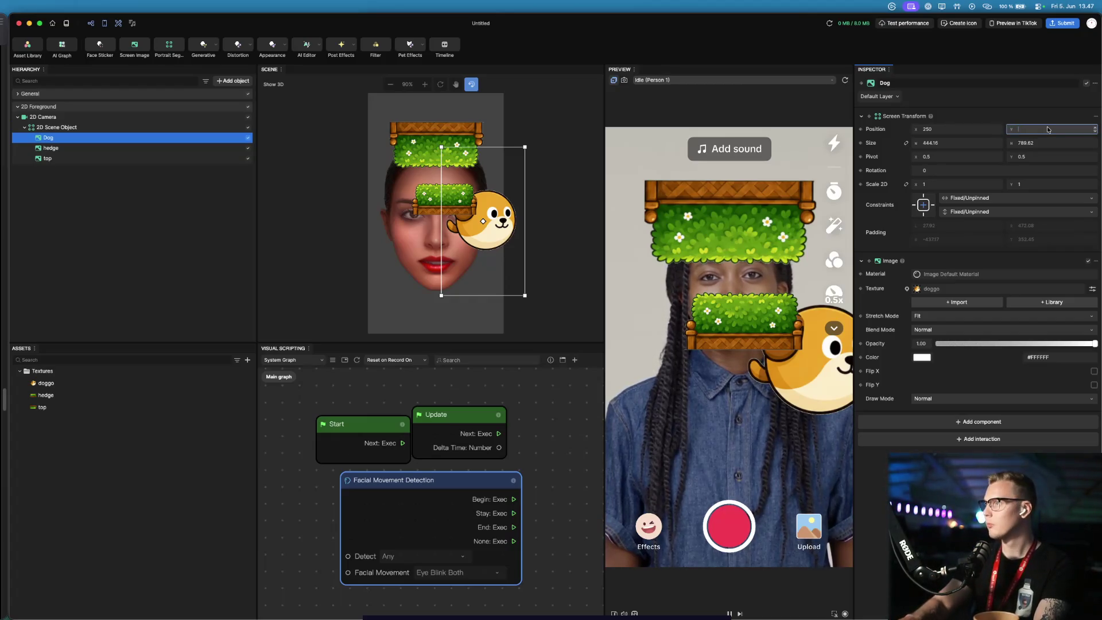
{"action": "type", "text": "0"}
{"action": "key", "text": "Return"}
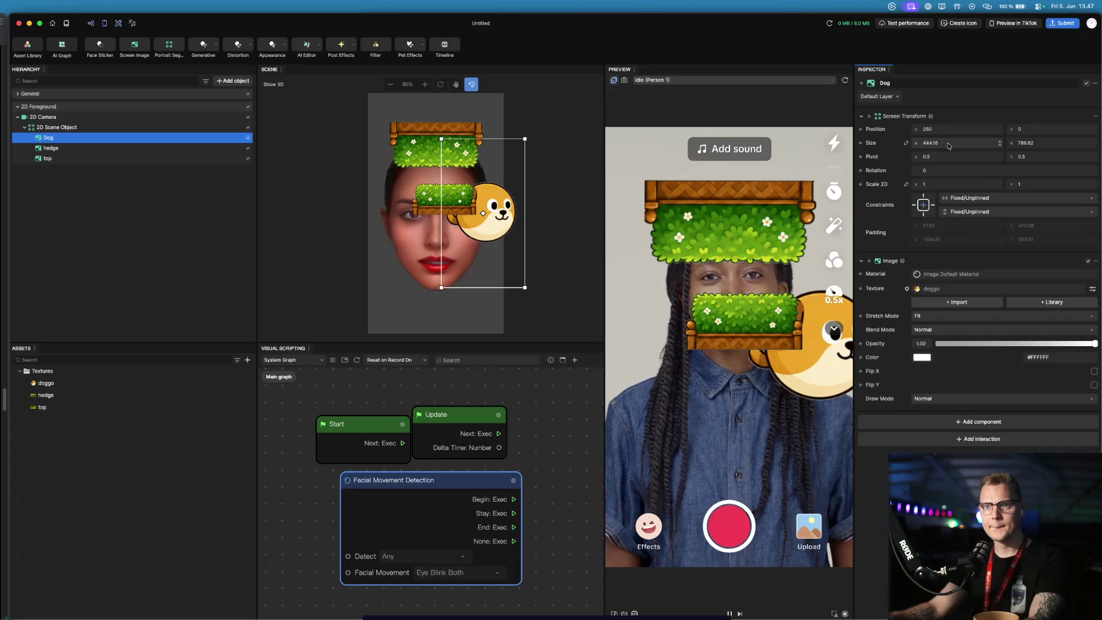
{"action": "left_click", "coordinate": [950, 143]}
{"action": "type", "text": "100"}
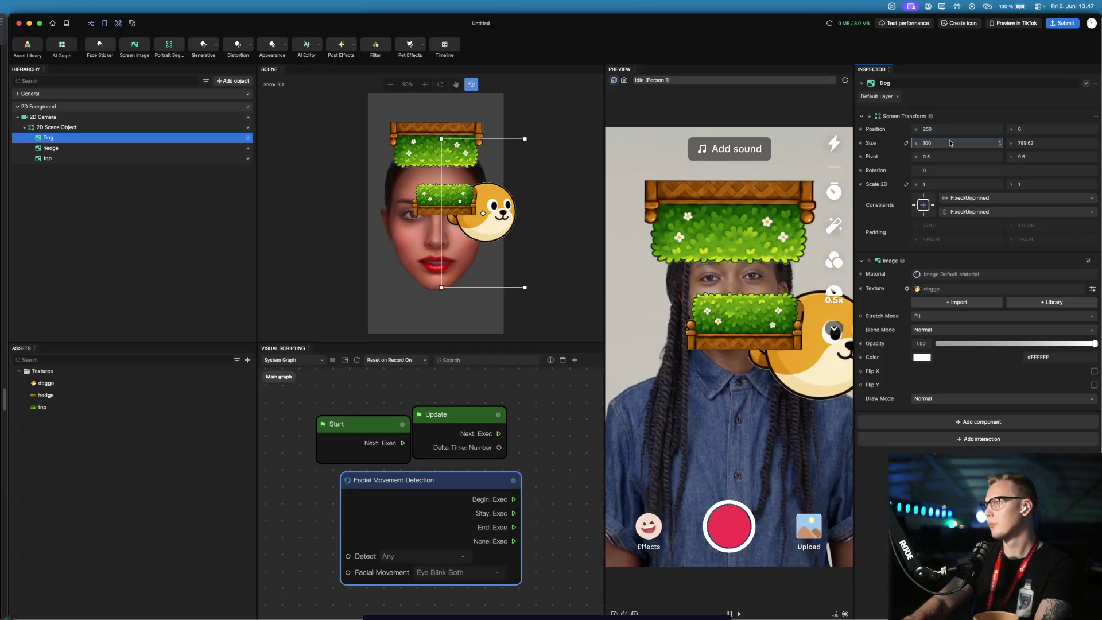
{"action": "key", "text": "Return"}
{"action": "left_click", "coordinate": [1025, 143]}
{"action": "double_click", "coordinate": [1025, 143]}
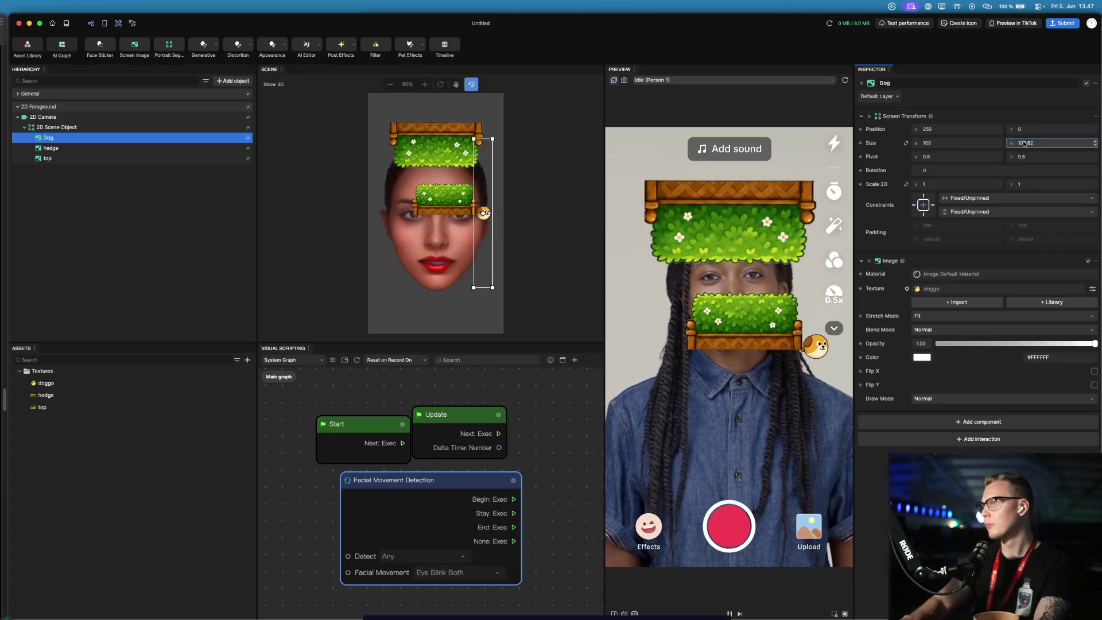
{"action": "key", "text": "Return"}
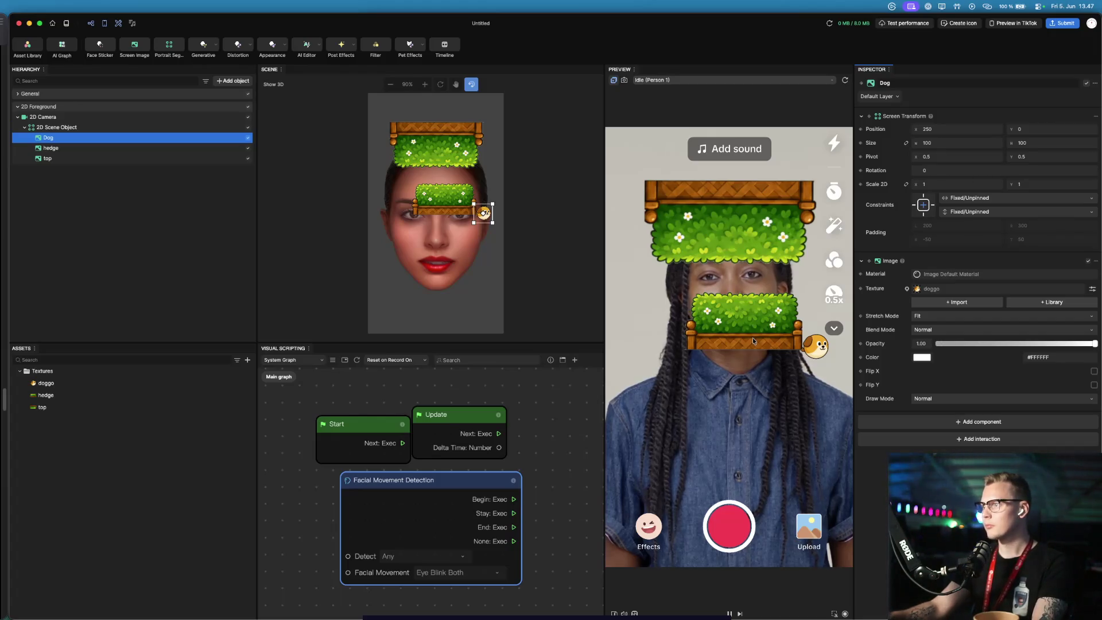
Set the Dog sprite's Position X, first to 20, then to -120
{"action": "left_click", "coordinate": [965, 129]}
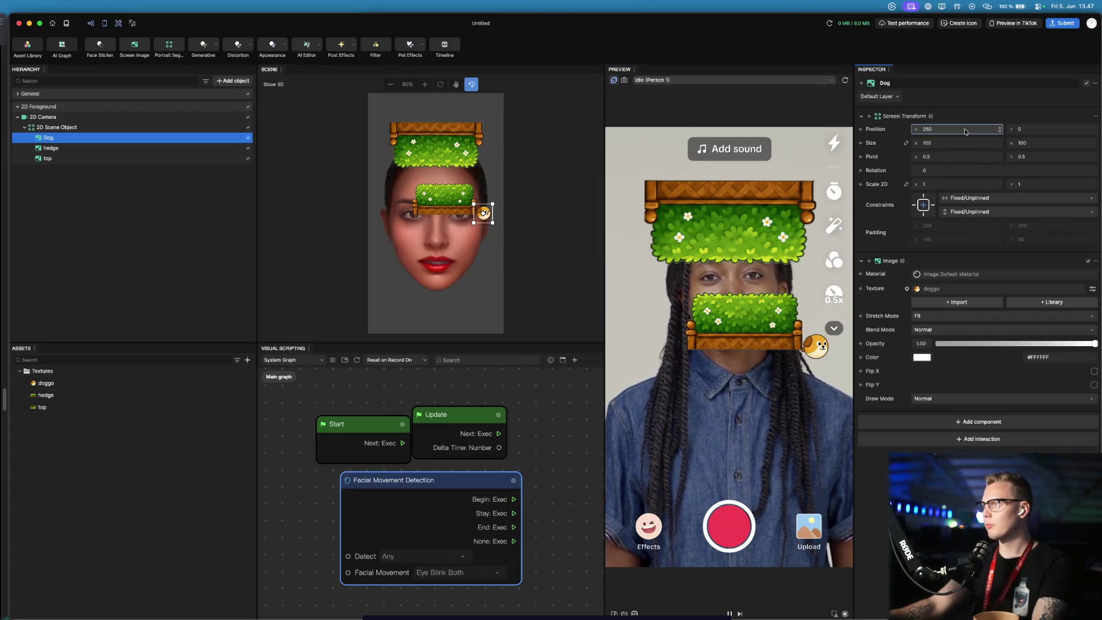
{"action": "key", "text": "BackSpace"}
{"action": "key", "text": "BackSpace"}
{"action": "key", "text": "BackSpace"}
{"action": "type", "text": "0"}
{"action": "type", "text": "2"}
{"action": "key", "text": "Return"}
{"action": "left_click", "coordinate": [965, 132]}
{"action": "type", "text": "-20"}
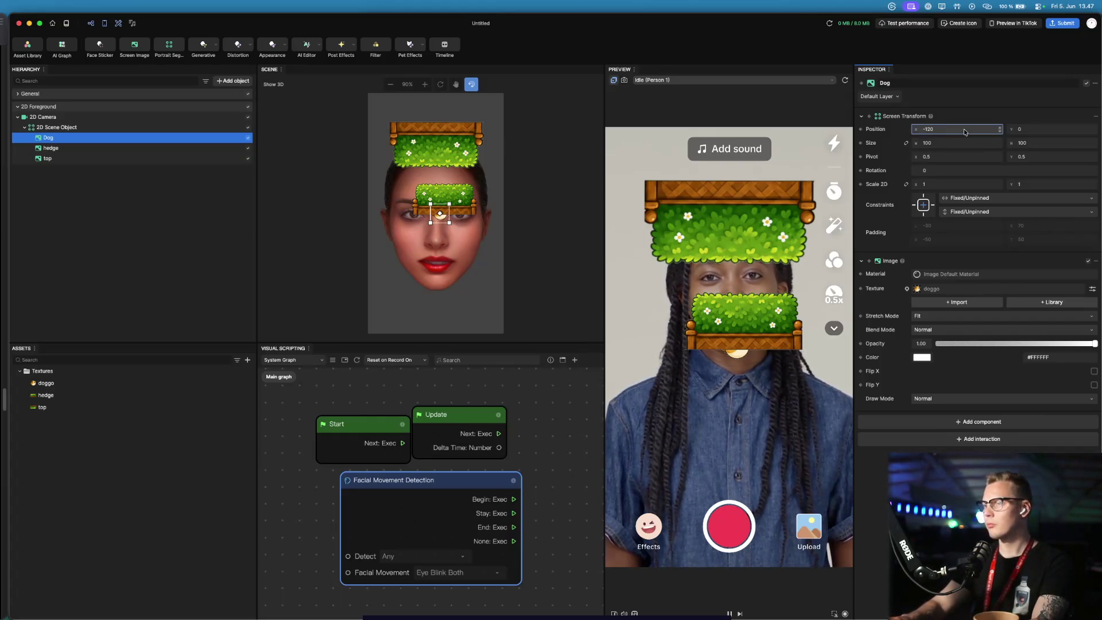
{"action": "key", "text": "ctrl+a"}
{"action": "type", "text": "-120"}
{"action": "key", "text": "Return"}
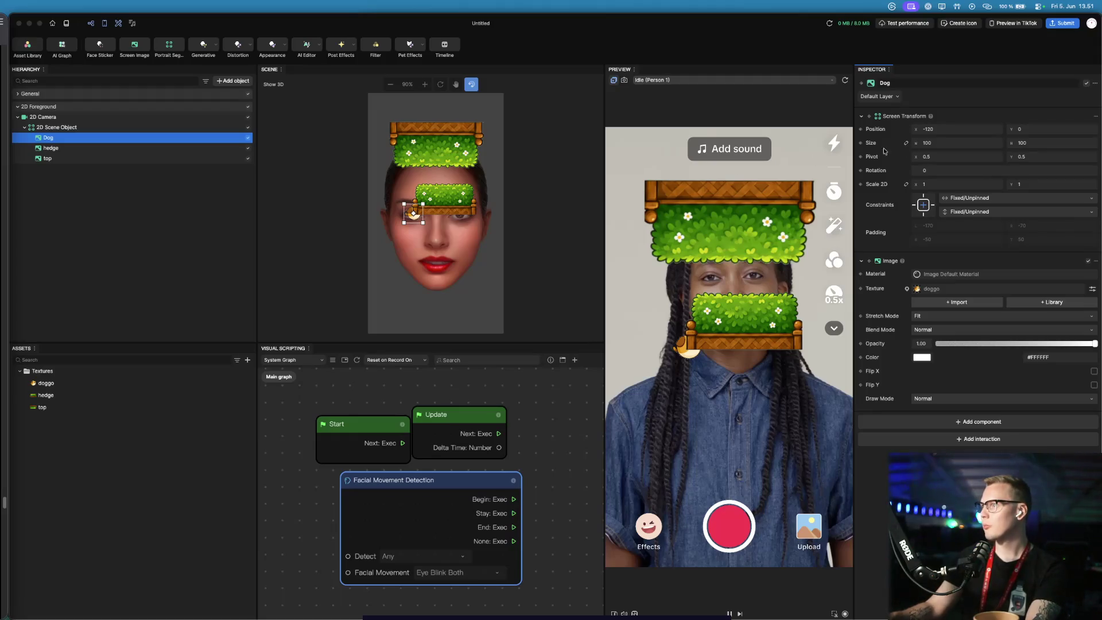
Move the Dog sprite to Position X -250 and Y -250
{"action": "left_click", "coordinate": [940, 131]}
{"action": "type", "text": "-250"}
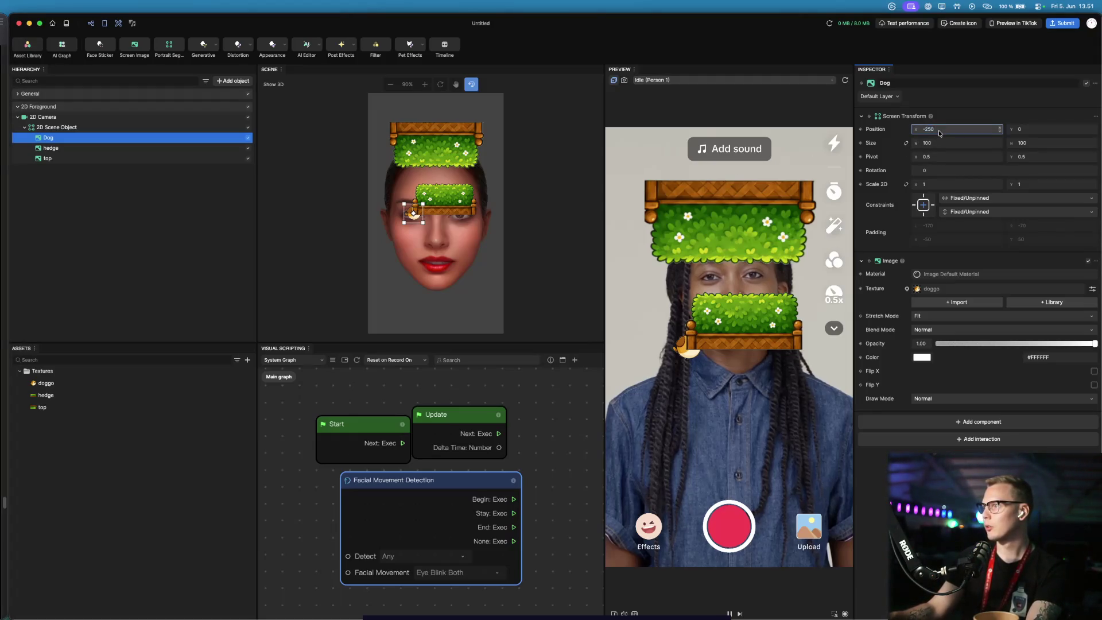
{"action": "left_click", "coordinate": [1047, 129]}
{"action": "type", "text": "-250"}
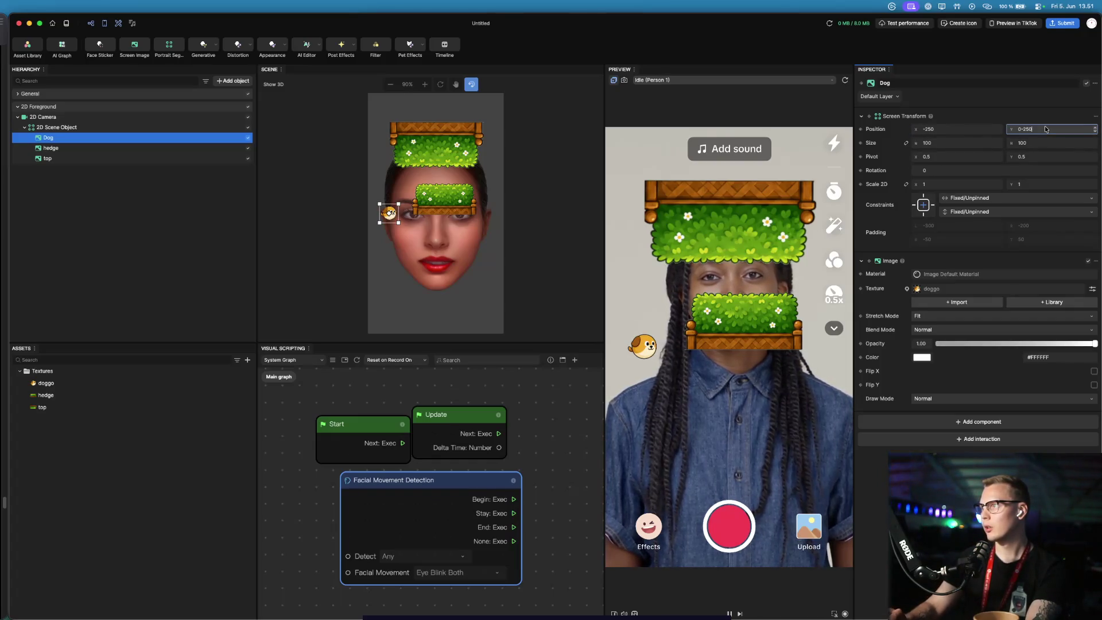
{"action": "key", "text": "Return"}
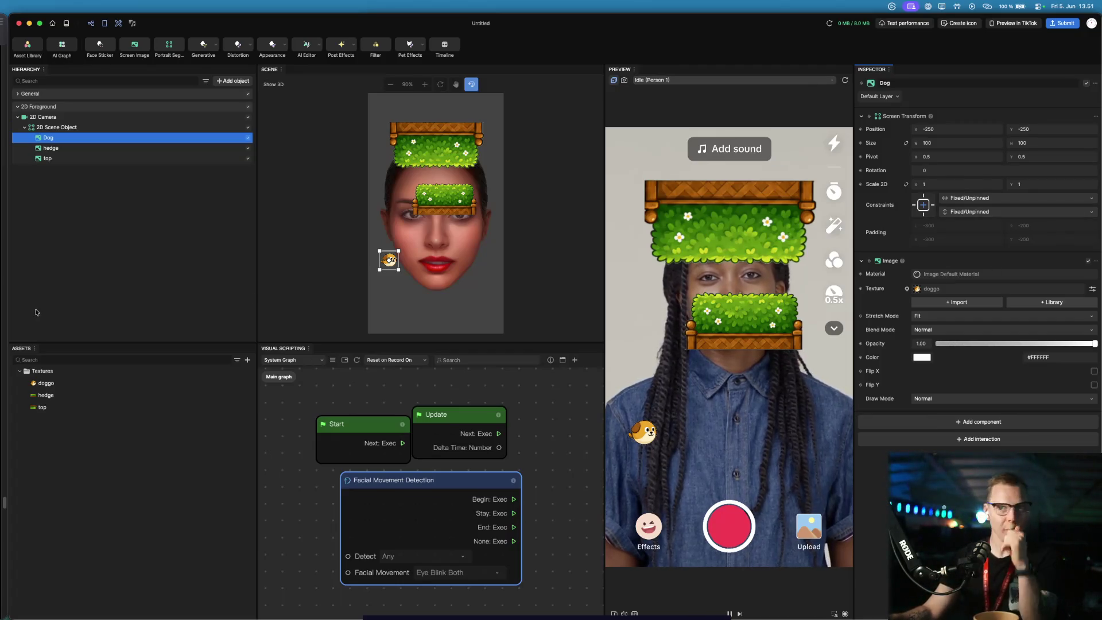
{"action": "left_click", "coordinate": [3, 313]}
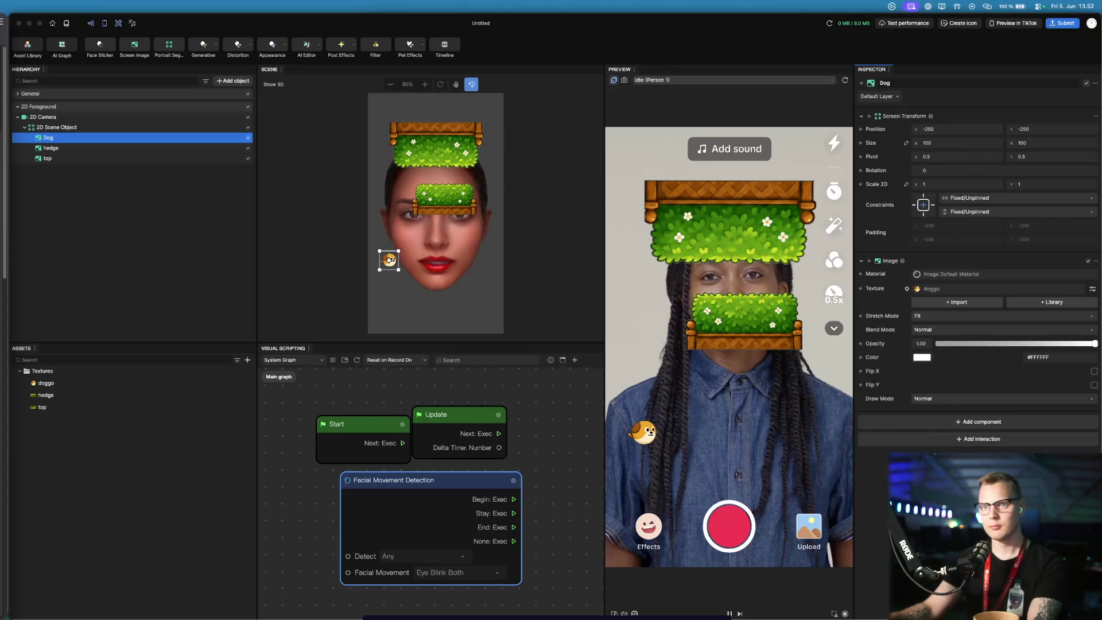
{"action": "right_click", "coordinate": [2, 196]}
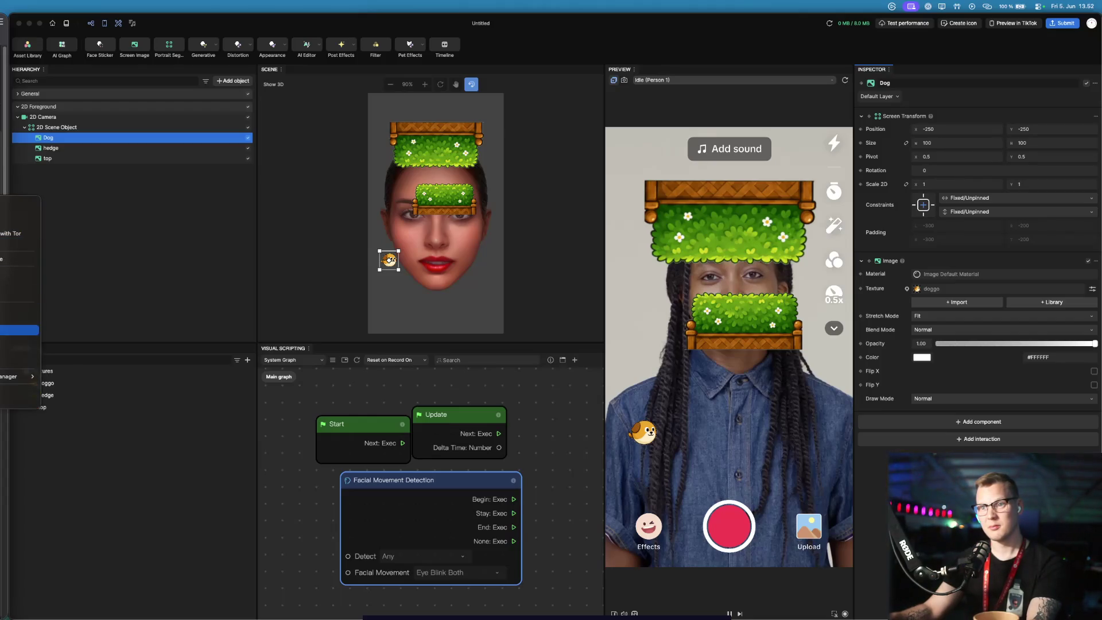
{"action": "left_click", "coordinate": [17, 330]}
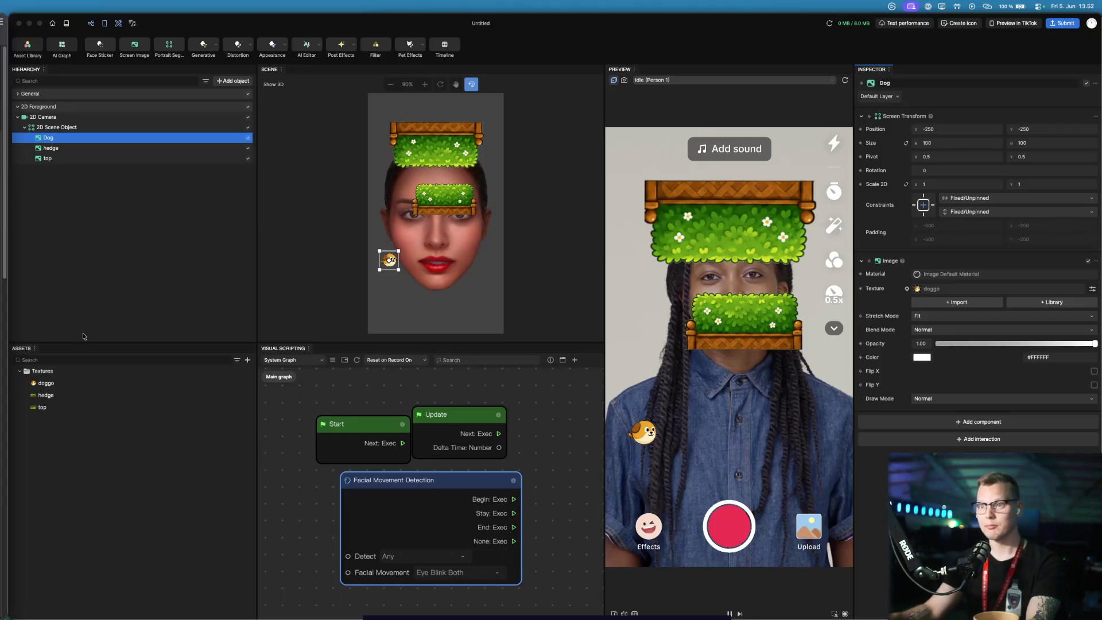
{"action": "right_click", "coordinate": [67, 372]}
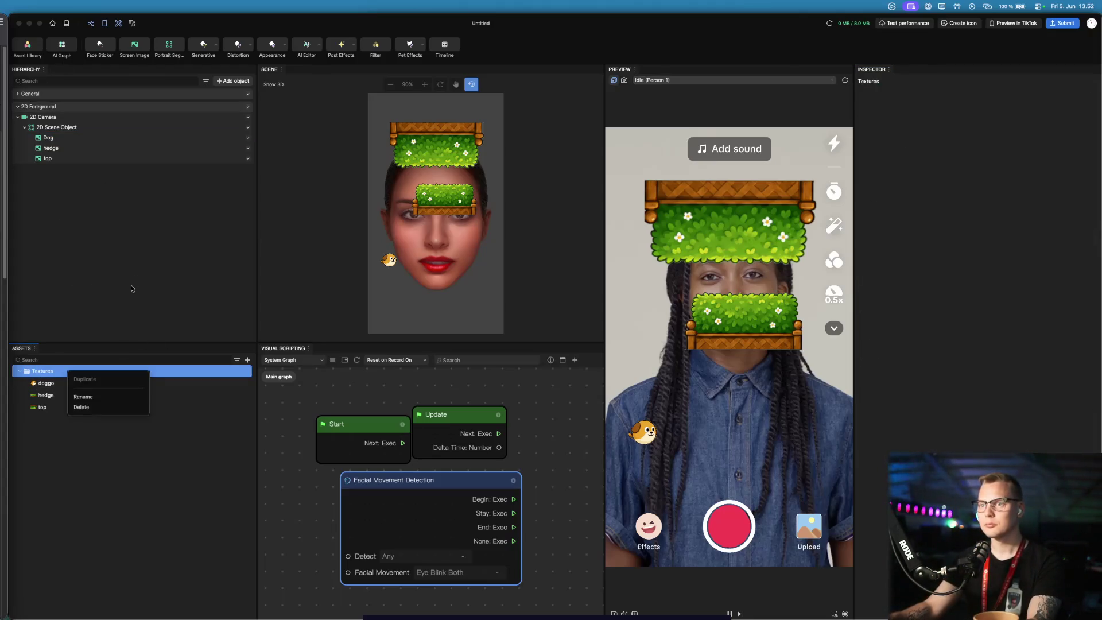
{"action": "left_click", "coordinate": [251, 376]}
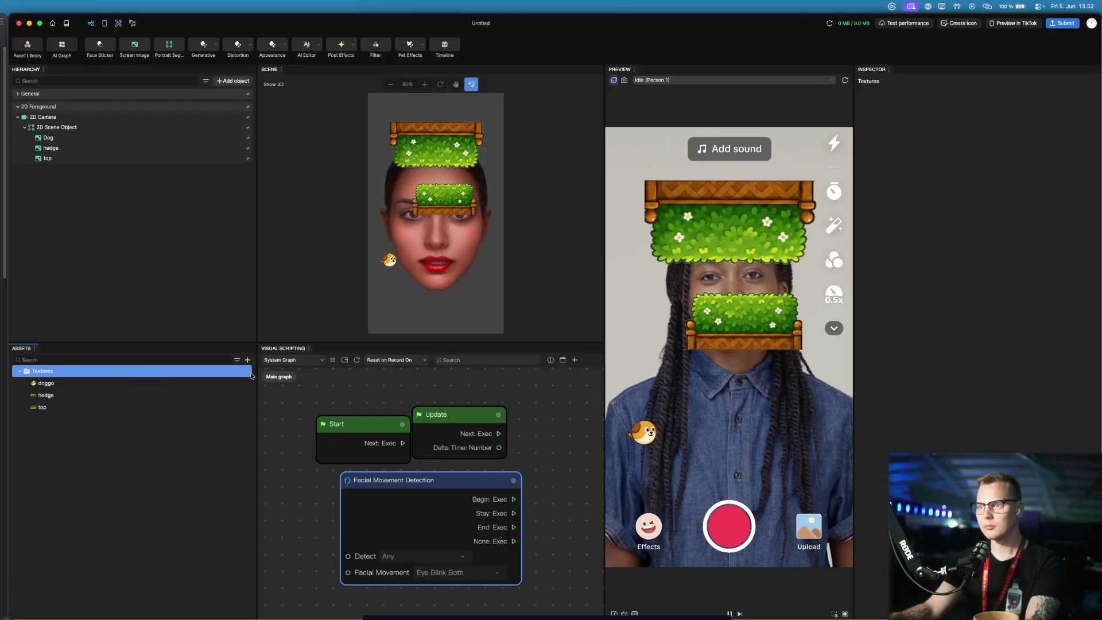
{"action": "left_click", "coordinate": [247, 360]}
{"action": "left_click", "coordinate": [247, 360]}
{"action": "left_click", "coordinate": [248, 360]}
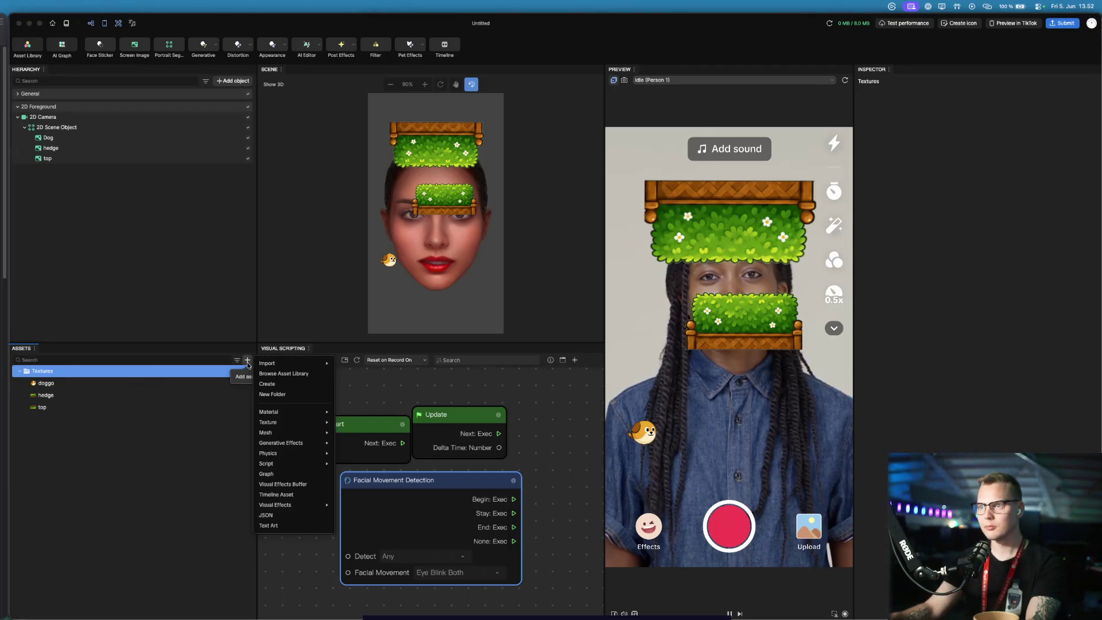
{"action": "mouse_move", "coordinate": [304, 363]}
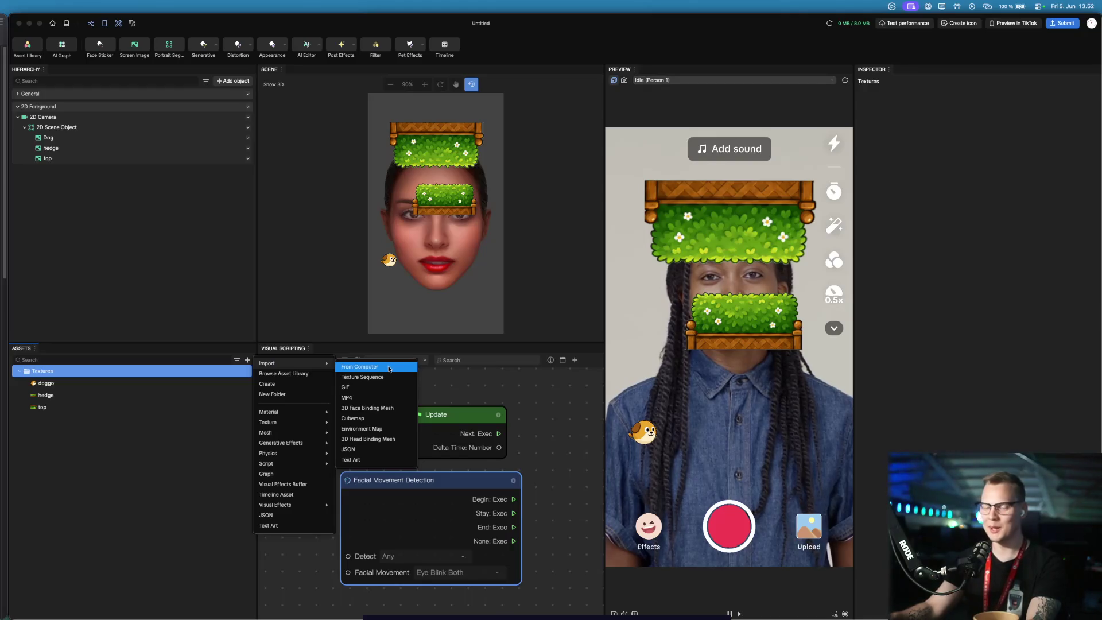
{"action": "left_click", "coordinate": [389, 368]}
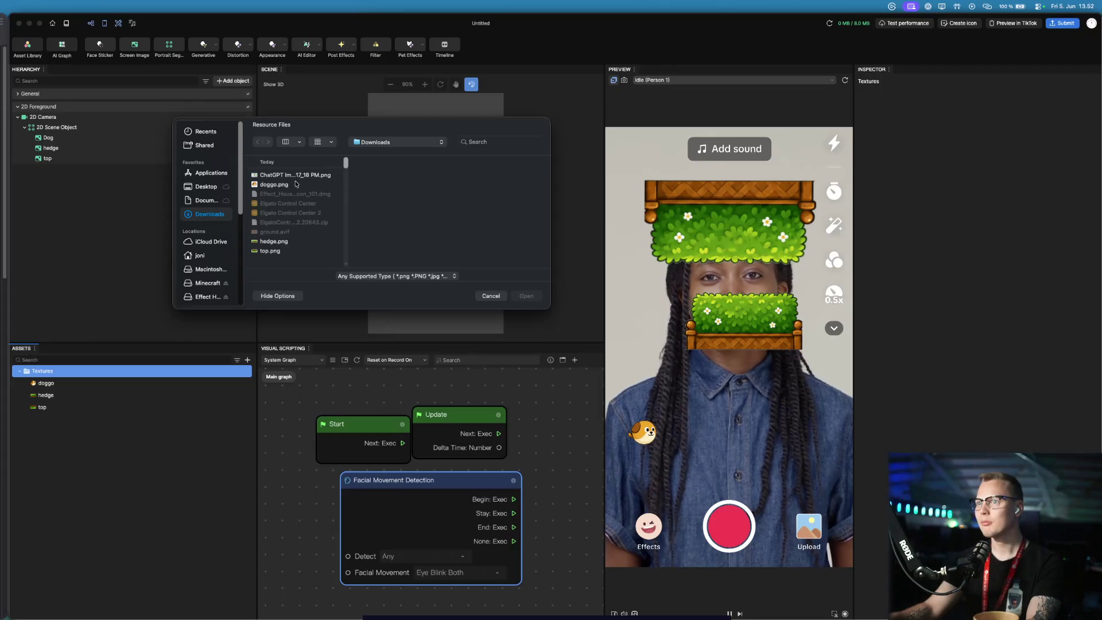
{"action": "scroll", "coordinate": [287, 240], "scroll_direction": "down", "scroll_amount": 3}
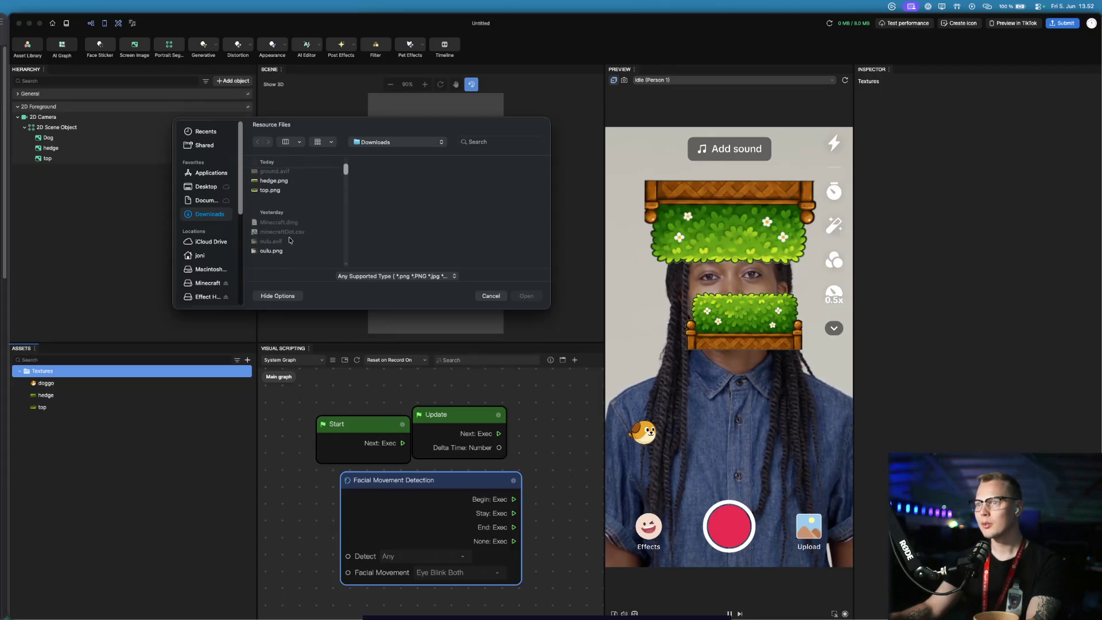
{"action": "scroll", "coordinate": [287, 240], "scroll_direction": "down", "scroll_amount": 5}
{"action": "left_click", "coordinate": [491, 296]}
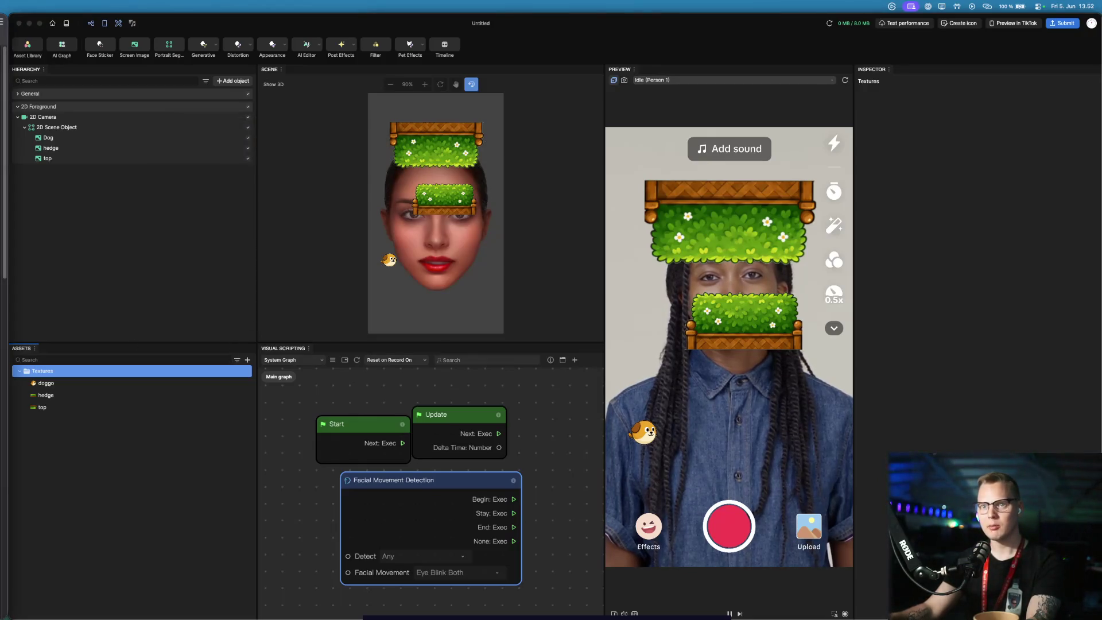
{"action": "mouse_move", "coordinate": [12, 345]}
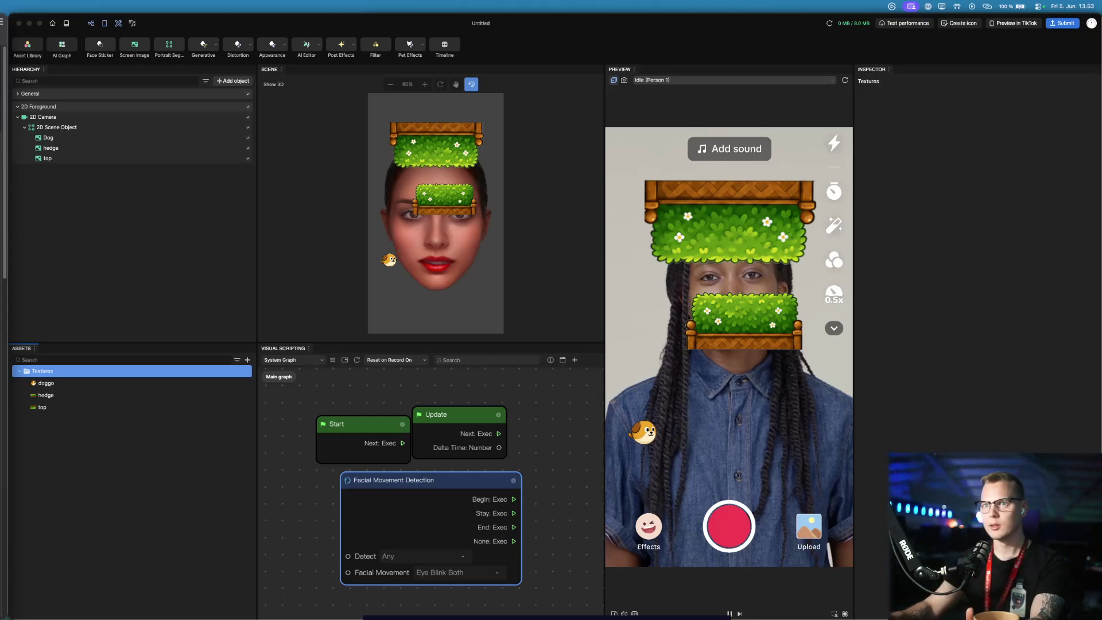
Drag the gound dirt-ground image file into the Assets panel's Textures folder
{"action": "right_click", "coordinate": [17, 368]}
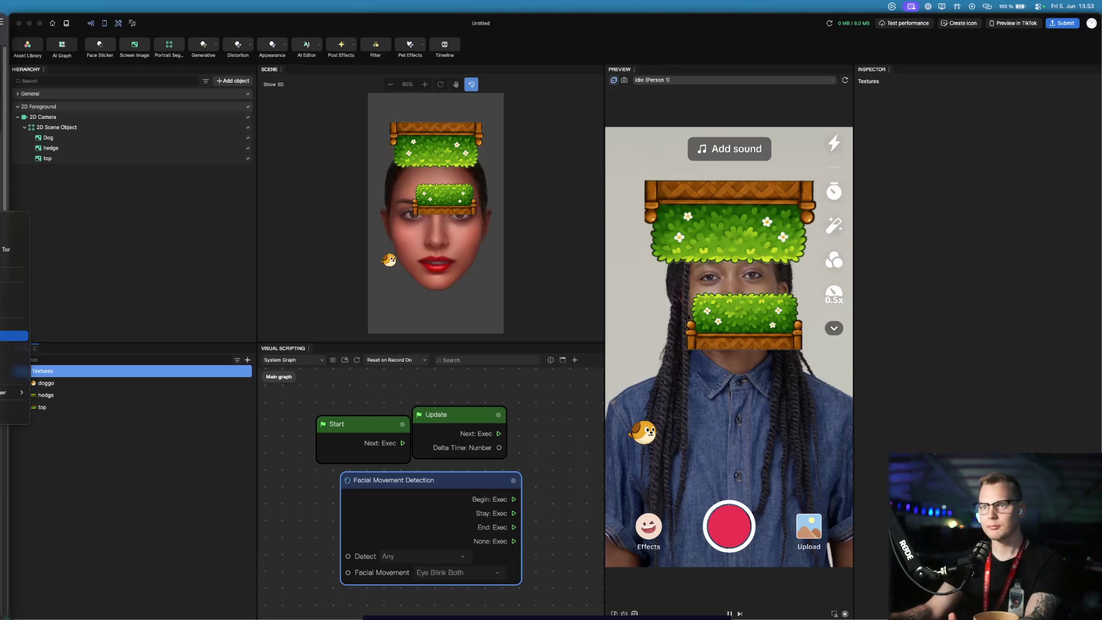
{"action": "left_click", "coordinate": [14, 342]}
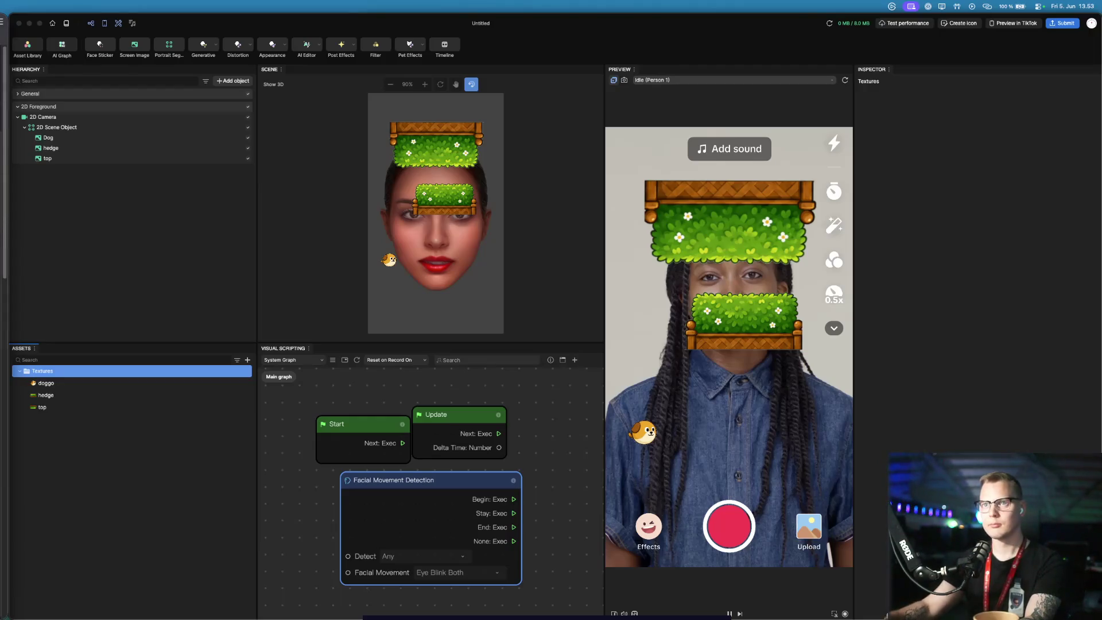
{"action": "mouse_move", "coordinate": [92, 389]}
{"action": "left_mouse_down"}
{"action": "mouse_move", "coordinate": [64, 393]}
{"action": "mouse_move", "coordinate": [58, 376]}
{"action": "left_mouse_up"}
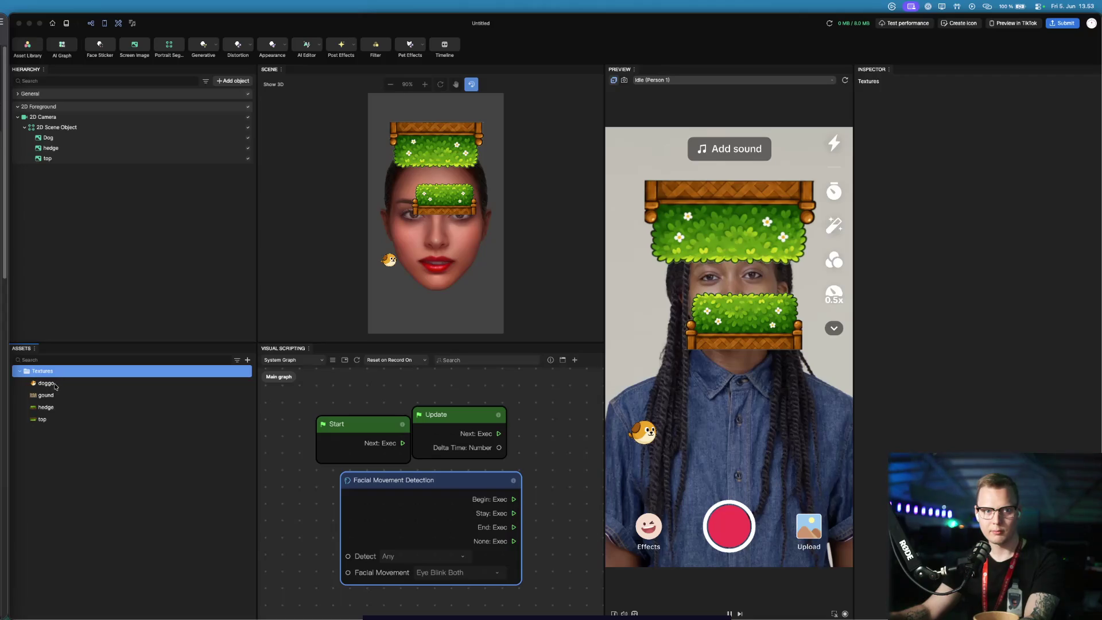
Place the gound texture in the scene and drag it down below the face, Y about -523.62
{"action": "left_click", "coordinate": [57, 396]}
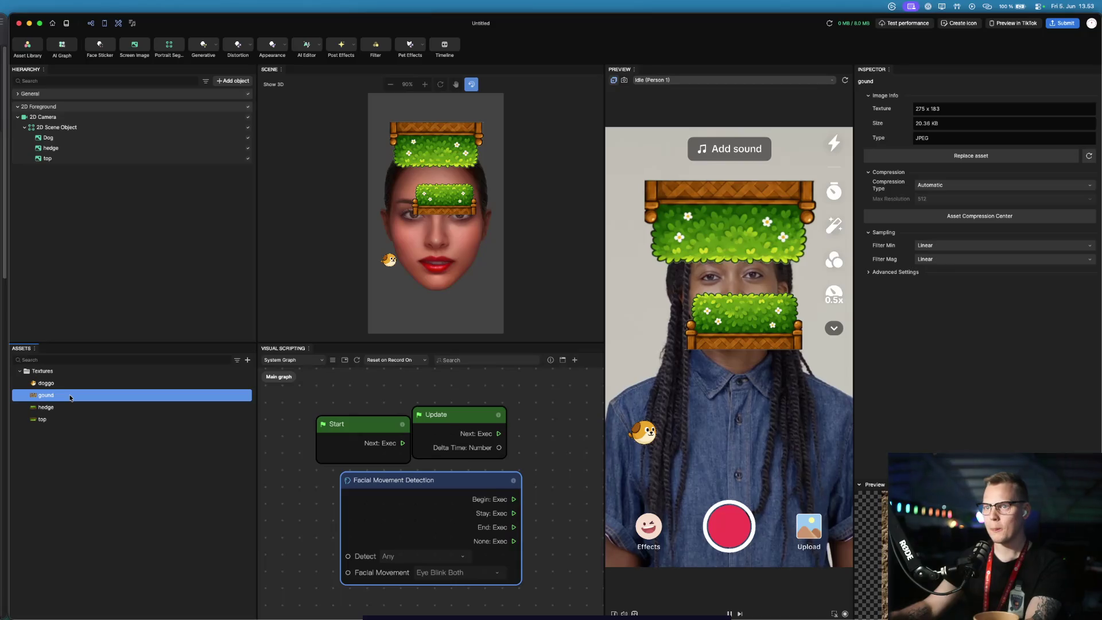
{"action": "left_click_drag", "start_coordinate": [70, 398], "coordinate": [86, 127]}
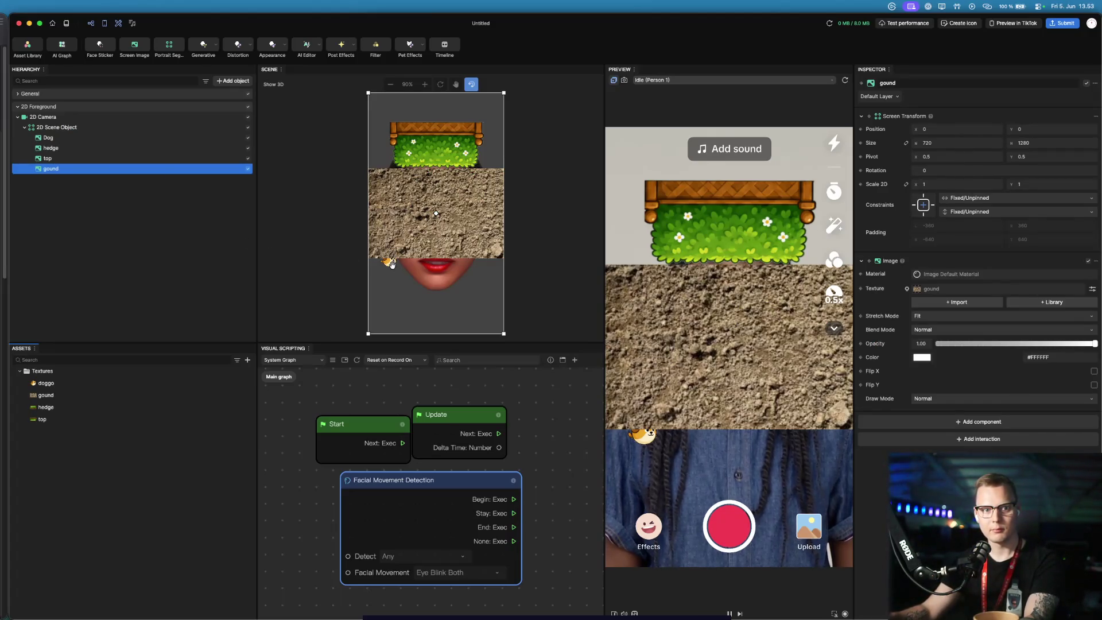
{"action": "left_click_drag", "start_coordinate": [398, 241], "coordinate": [418, 331]}
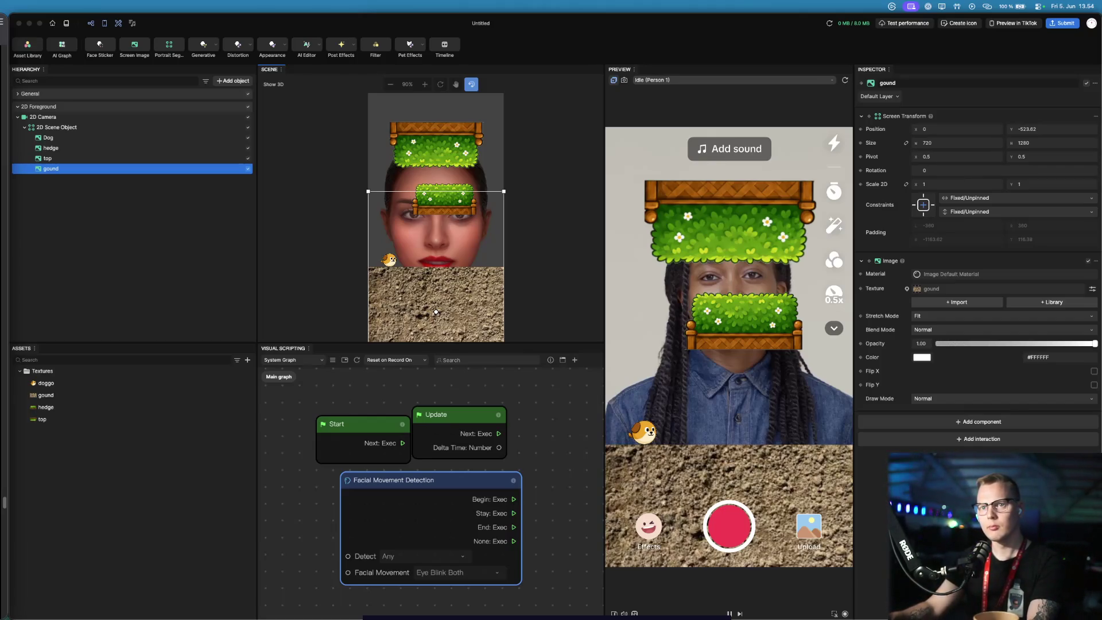
Move the hedge sprite to Position X 550 and Y -250
{"action": "left_click", "coordinate": [75, 148]}
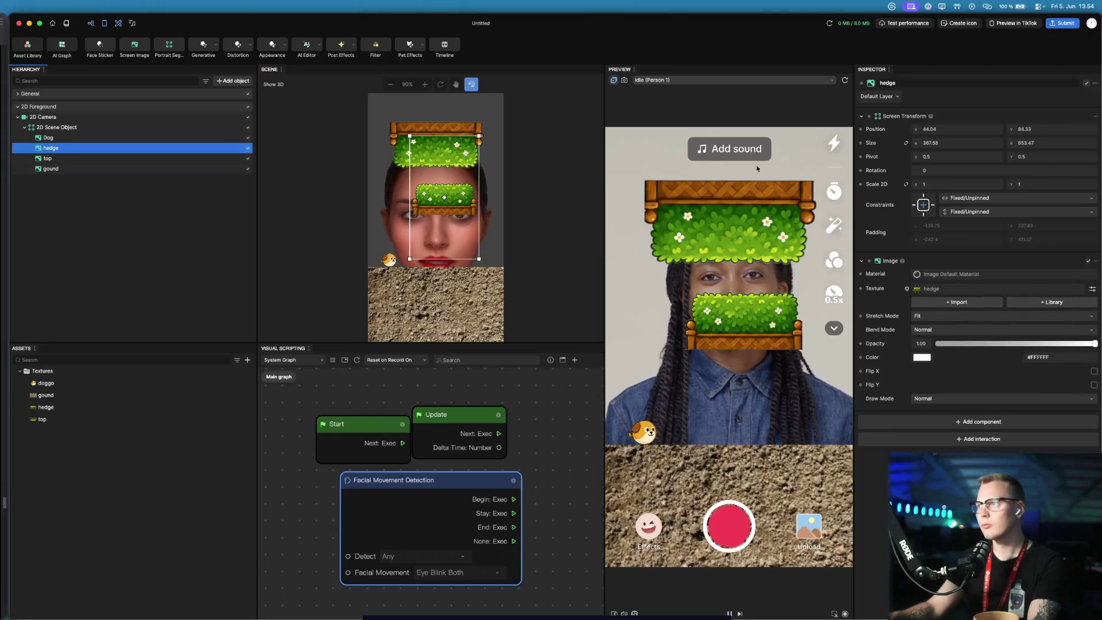
{"action": "left_click", "coordinate": [951, 129]}
{"action": "type", "text": "550"}
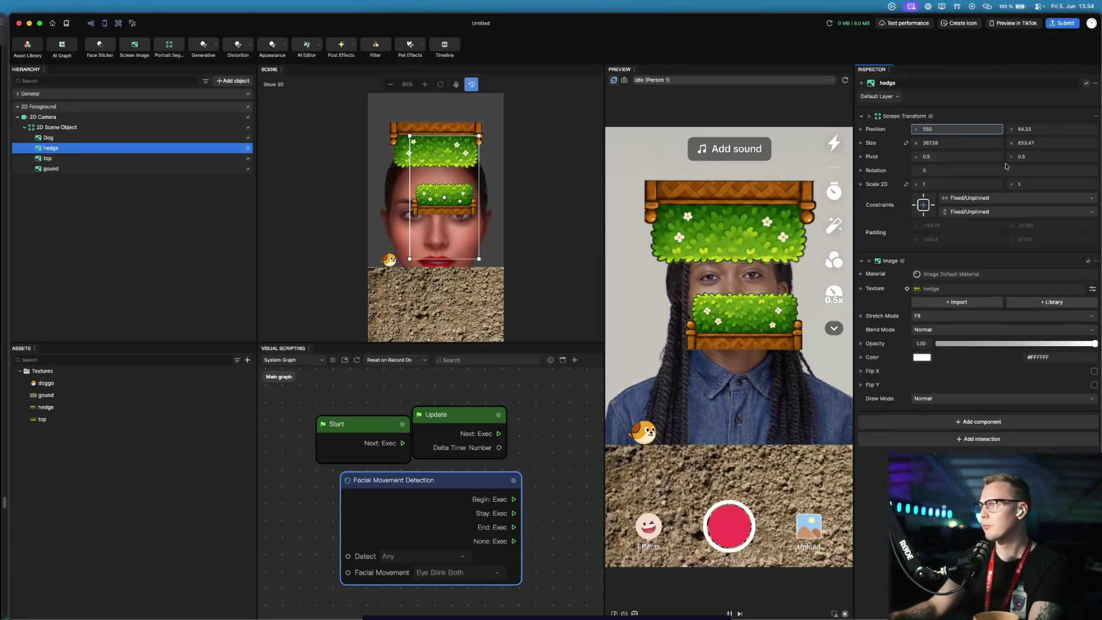
{"action": "key", "text": "Return"}
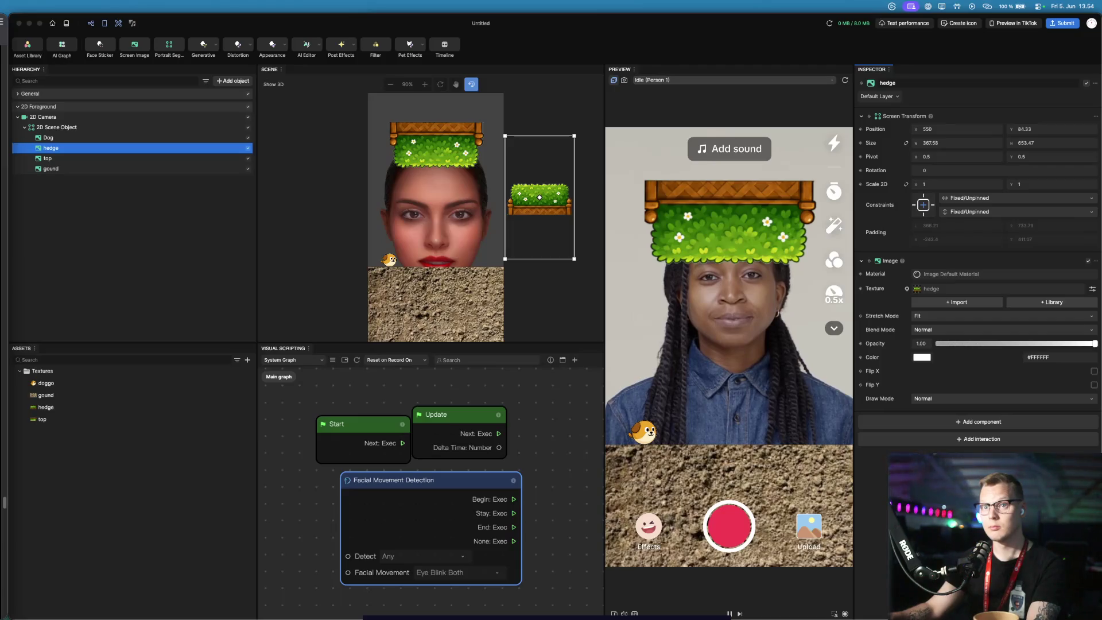
{"action": "left_click", "coordinate": [1045, 129]}
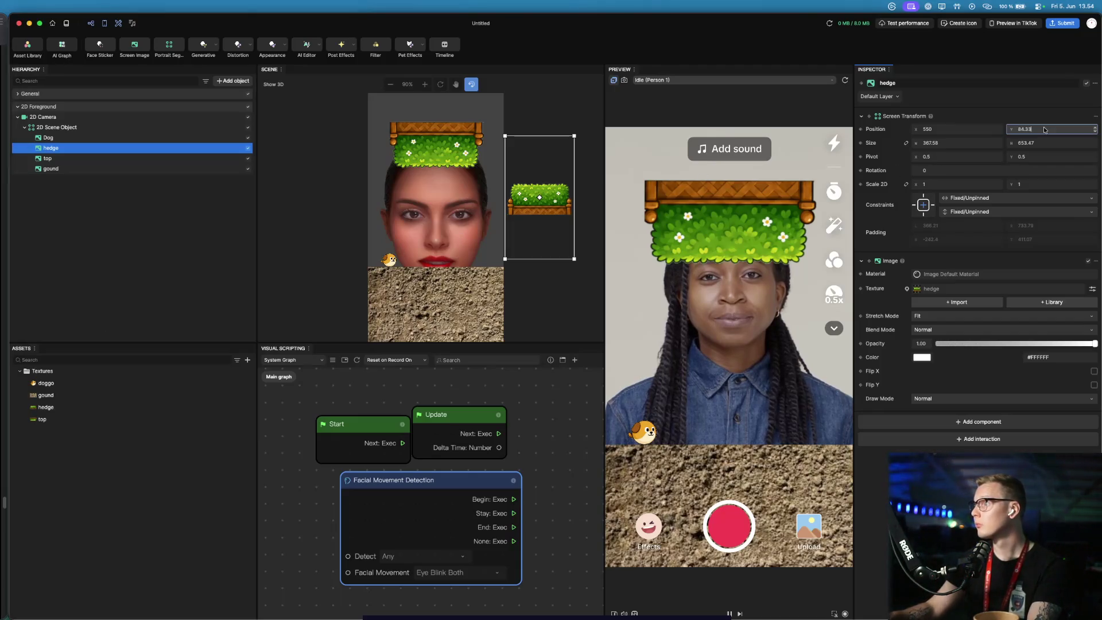
{"action": "type", "text": "-250"}
{"action": "key", "text": "Return"}
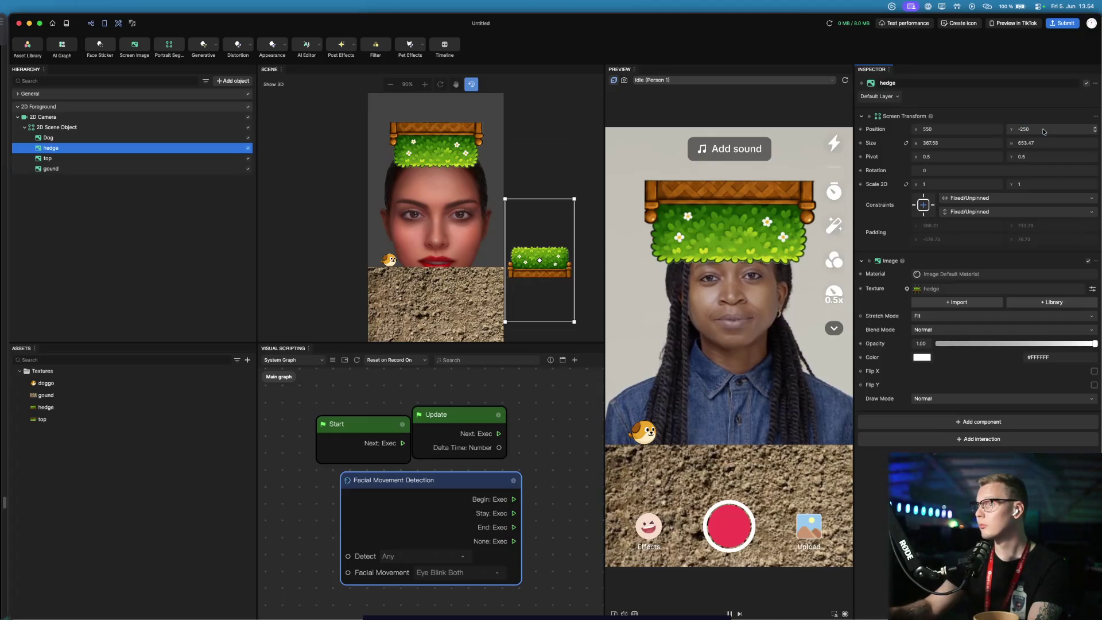
Set the hedge's Size W to 150, then change it to 200
{"action": "left_click", "coordinate": [962, 157]}
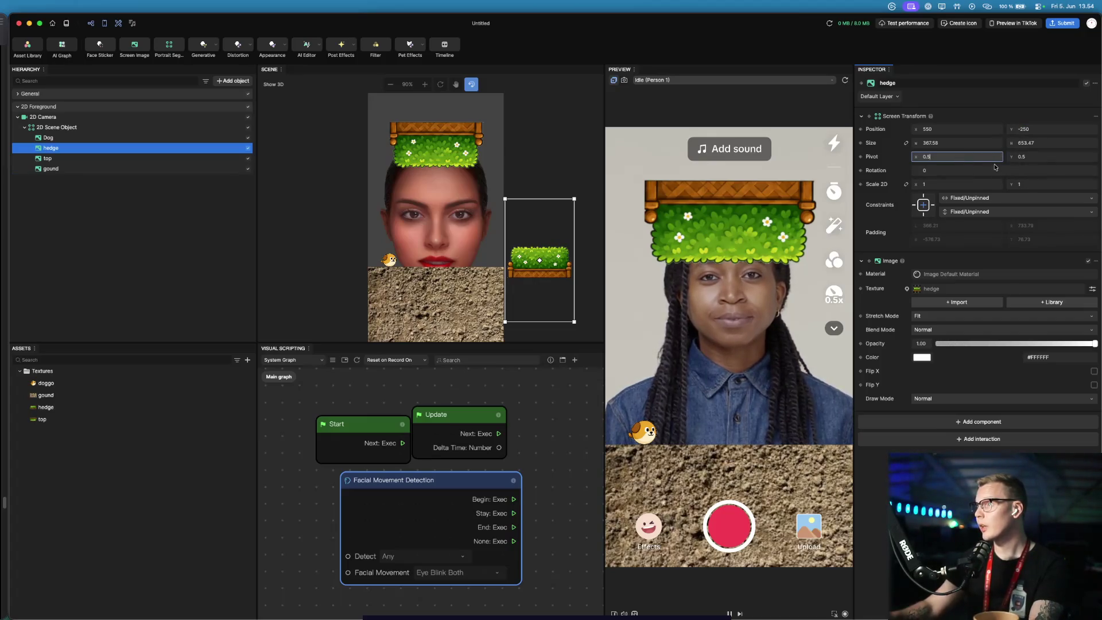
{"action": "left_click", "coordinate": [952, 145]}
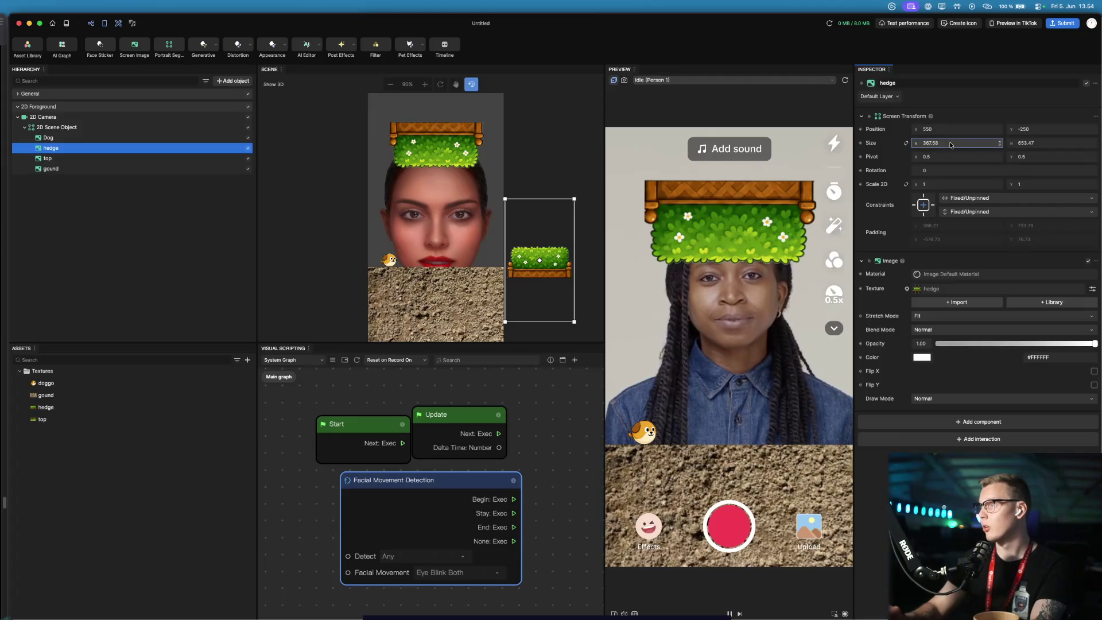
{"action": "key", "text": "BackSpace"}
{"action": "key", "text": "BackSpace"}
{"action": "key", "text": "BackSpace"}
{"action": "type", "text": "150"}
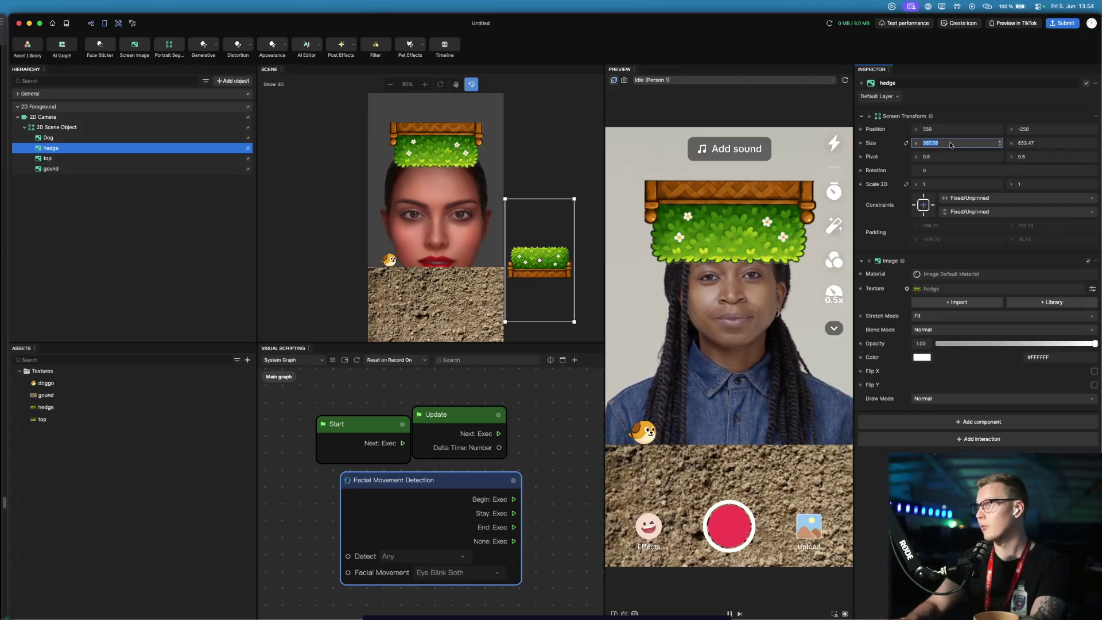
{"action": "key", "text": "Return"}
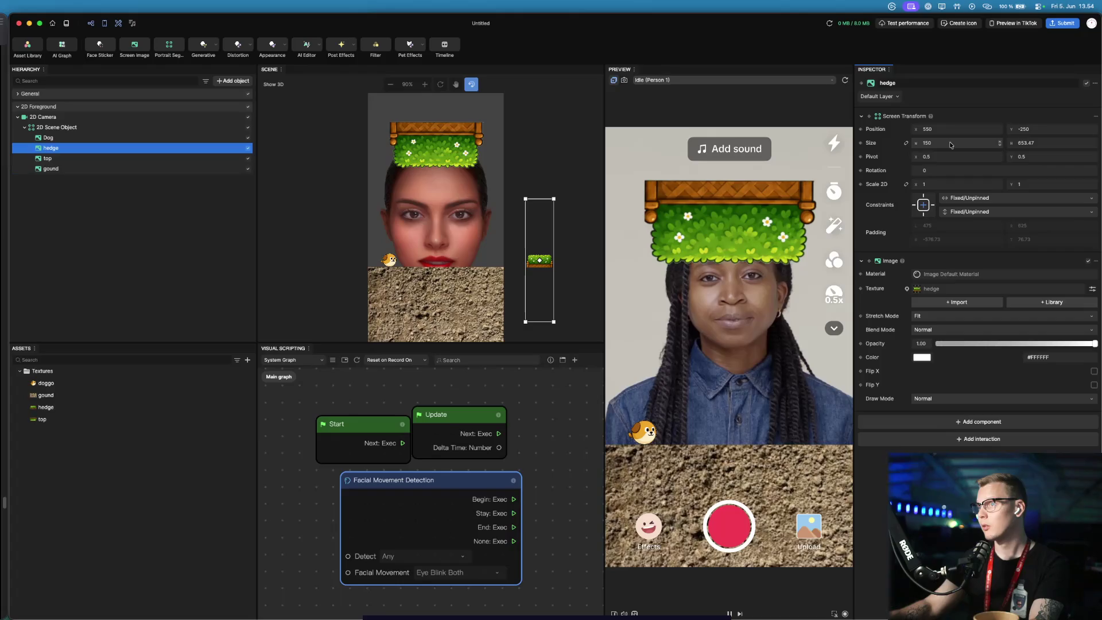
{"action": "left_click", "coordinate": [951, 143]}
{"action": "type", "text": "2+4"}
{"action": "key", "text": "Escape"}
{"action": "double_click", "coordinate": [952, 145]}
{"action": "type", "text": "0"}
{"action": "key", "text": "Return"}
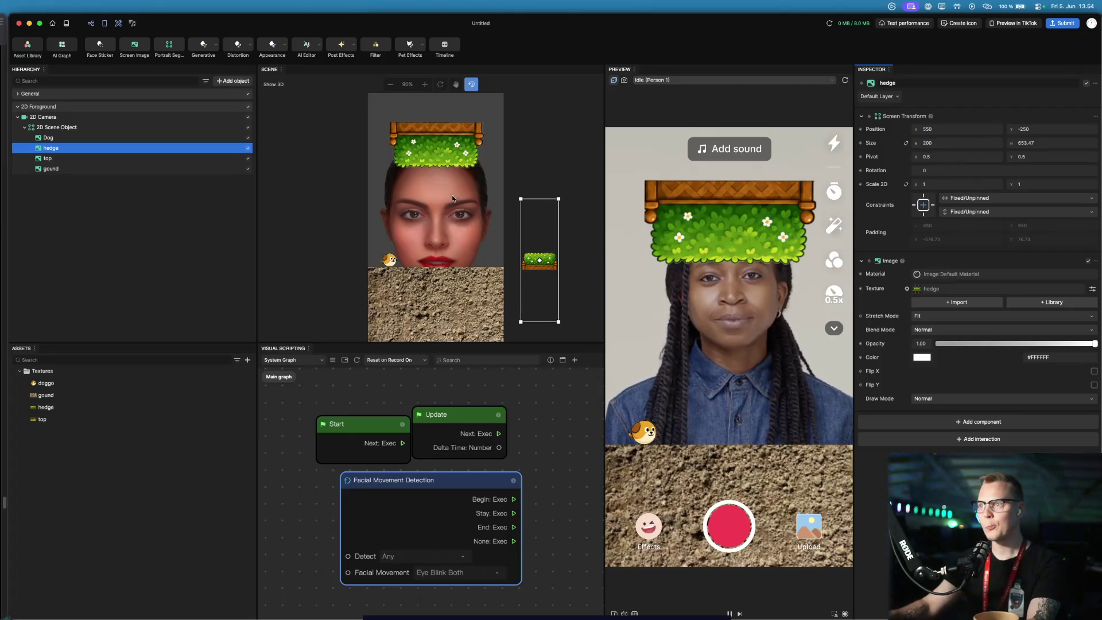
{"action": "left_click", "coordinate": [446, 133]}
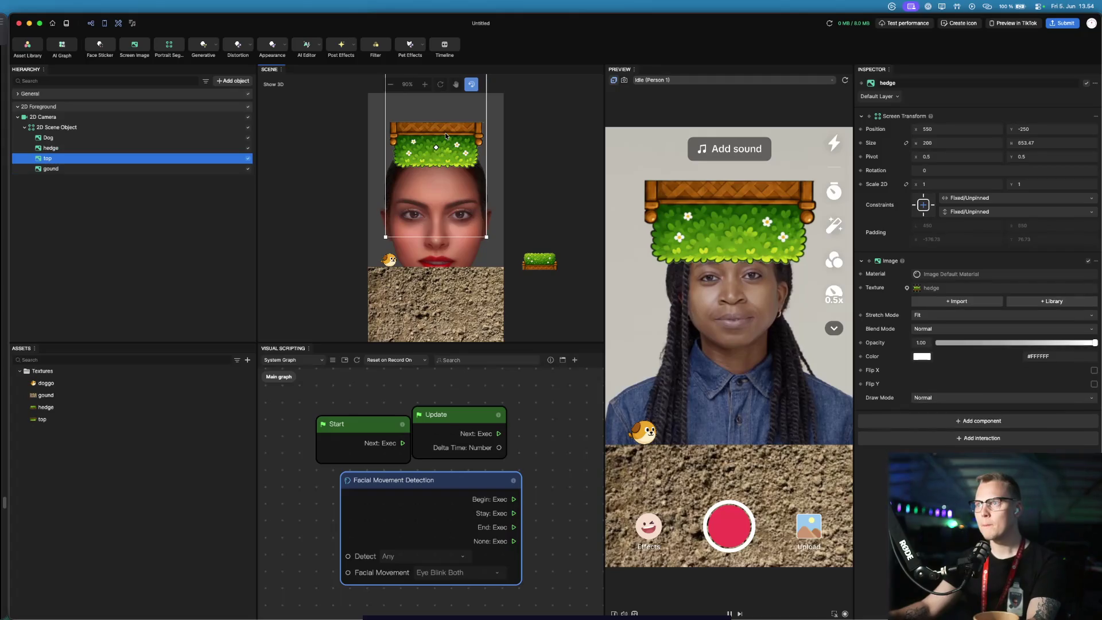
Untick the top sprite's visibility checkbox in the Hierarchy to hide it
{"action": "left_click", "coordinate": [249, 158]}
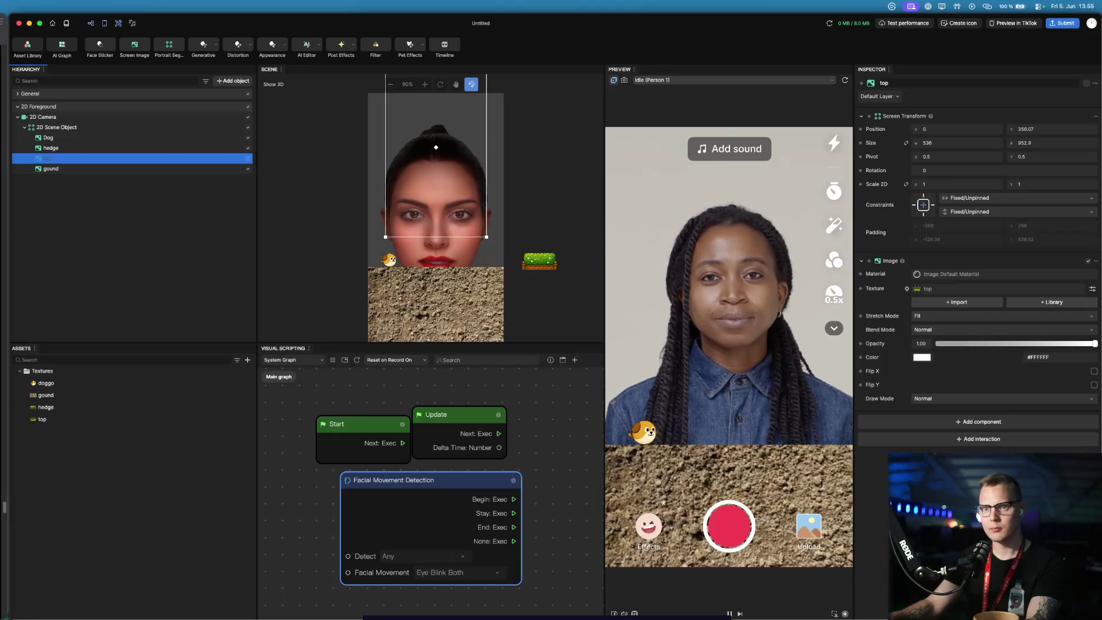
{"action": "double_click", "coordinate": [81, 140]}
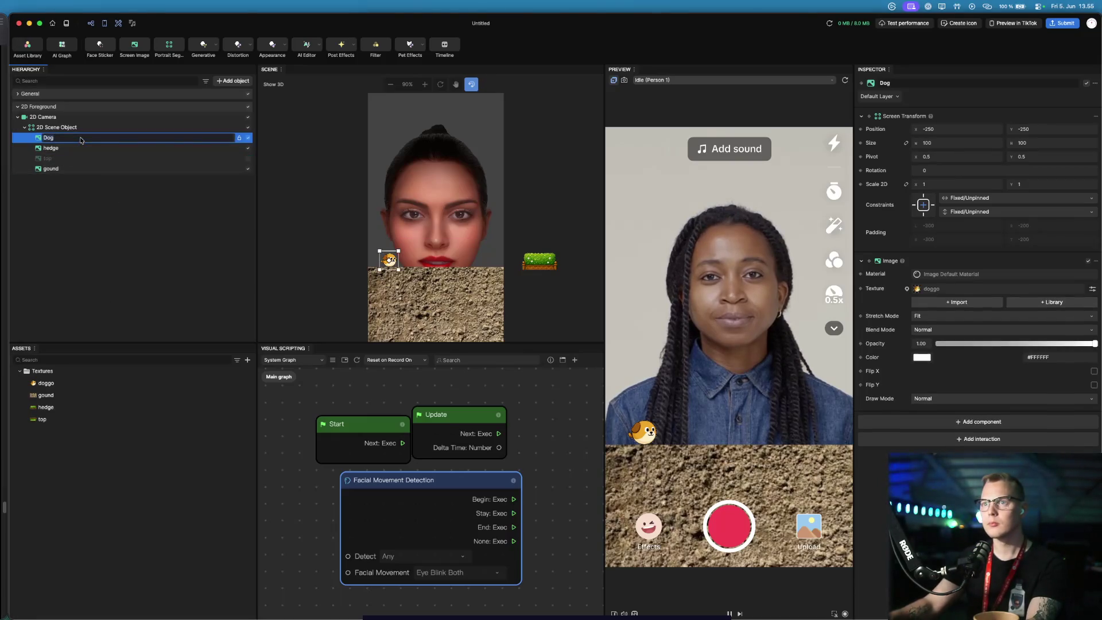
Finish renaming the dog object to Doggo and undo an accidental move of the ground layer
{"action": "type", "text": "go"}
{"action": "key", "text": "Return"}
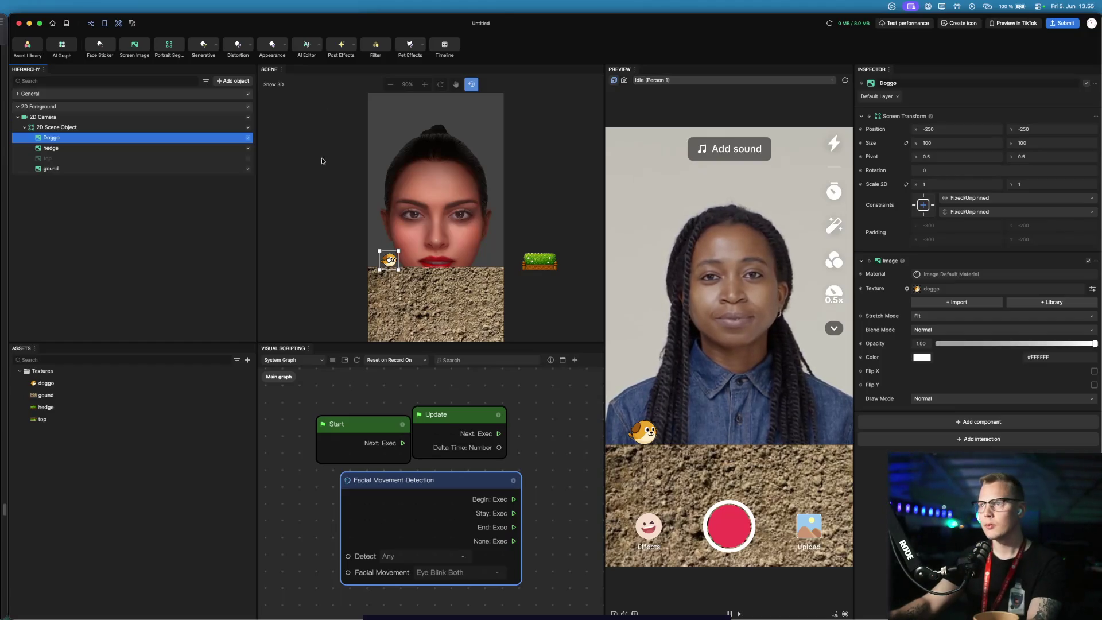
{"action": "scroll", "coordinate": [376, 247], "scroll_direction": "up", "scroll_amount": 6}
{"action": "left_click", "coordinate": [461, 214]}
{"action": "left_click_drag", "start_coordinate": [461, 214], "coordinate": [458, 222]}
{"action": "key", "text": "ctrl+z"}
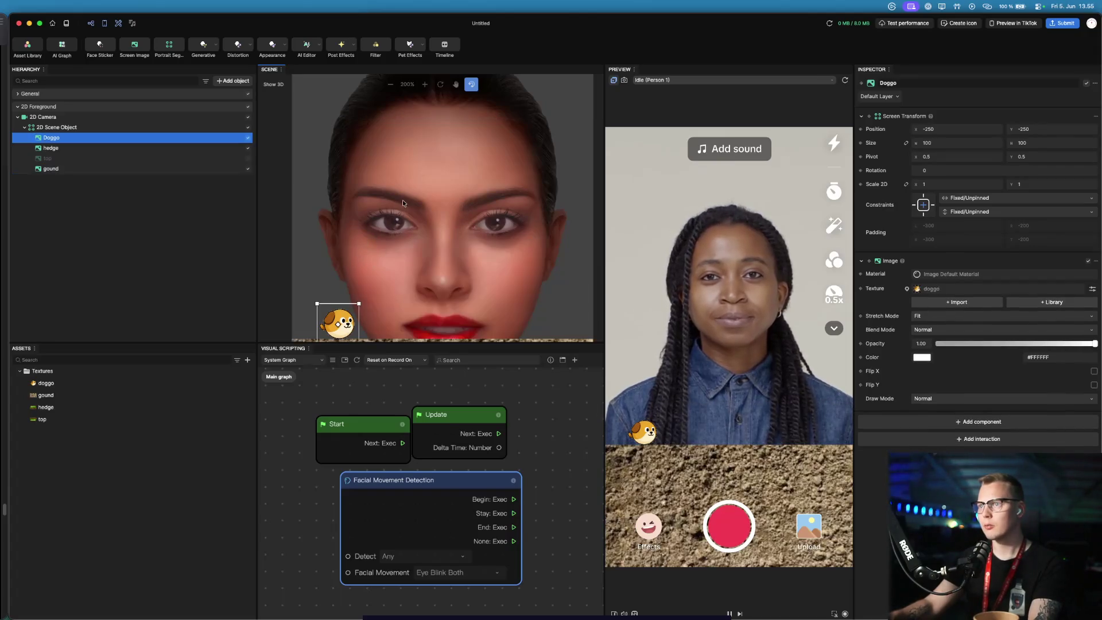
Pan the Scene view to the ground, fit the canvas, then zoom in several times
{"action": "left_click", "coordinate": [456, 85]}
{"action": "mouse_move", "coordinate": [337, 313]}
{"action": "left_mouse_down"}
{"action": "mouse_move", "coordinate": [408, 230]}
{"action": "mouse_move", "coordinate": [407, 206]}
{"action": "left_mouse_up"}
{"action": "scroll", "coordinate": [407, 230], "scroll_direction": "up", "scroll_amount": 5}
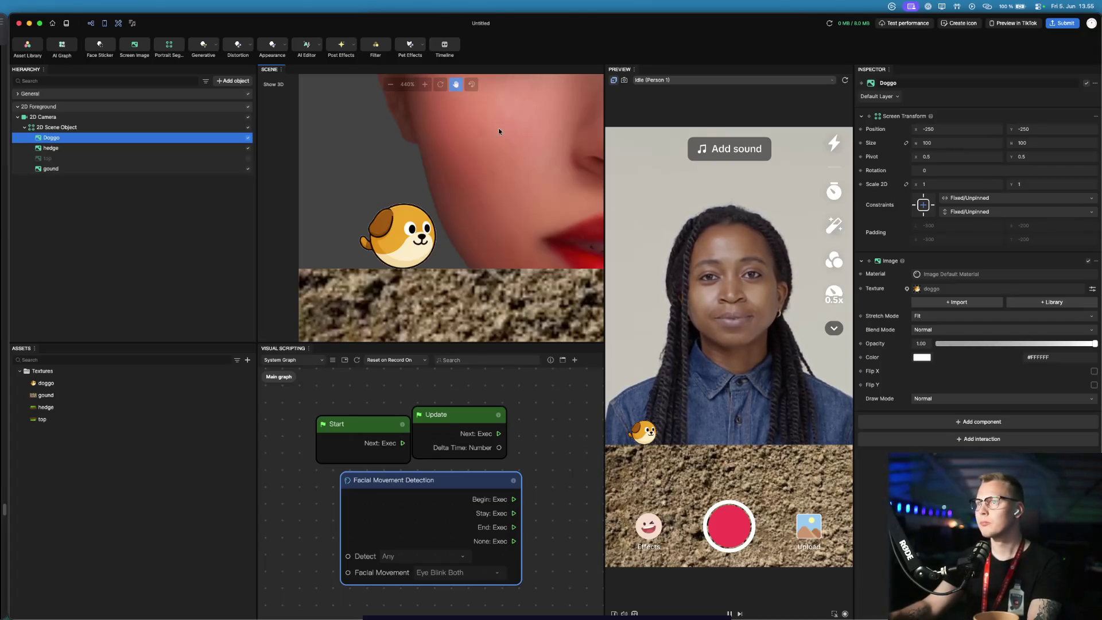
{"action": "left_click", "coordinate": [471, 85]}
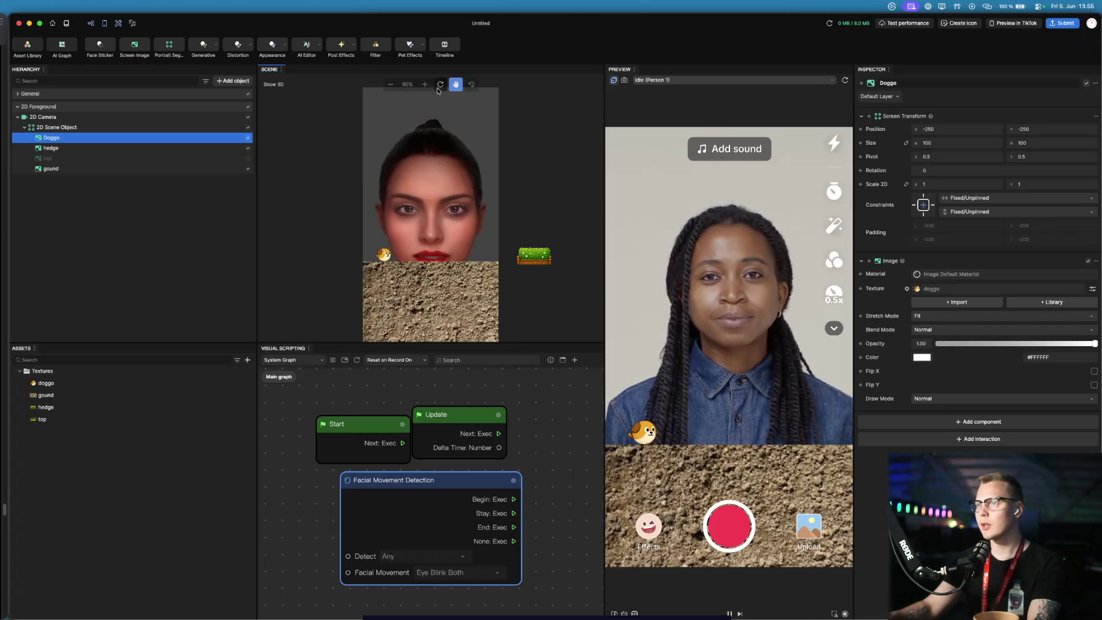
{"action": "left_click", "coordinate": [425, 84]}
{"action": "left_click", "coordinate": [425, 85]}
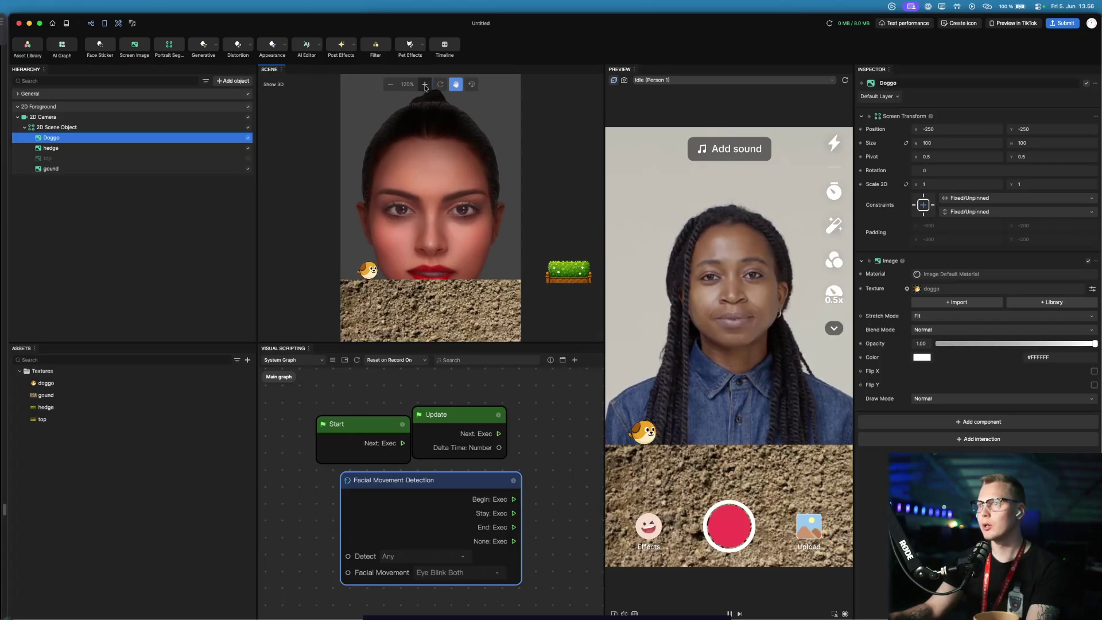
{"action": "left_click", "coordinate": [425, 84]}
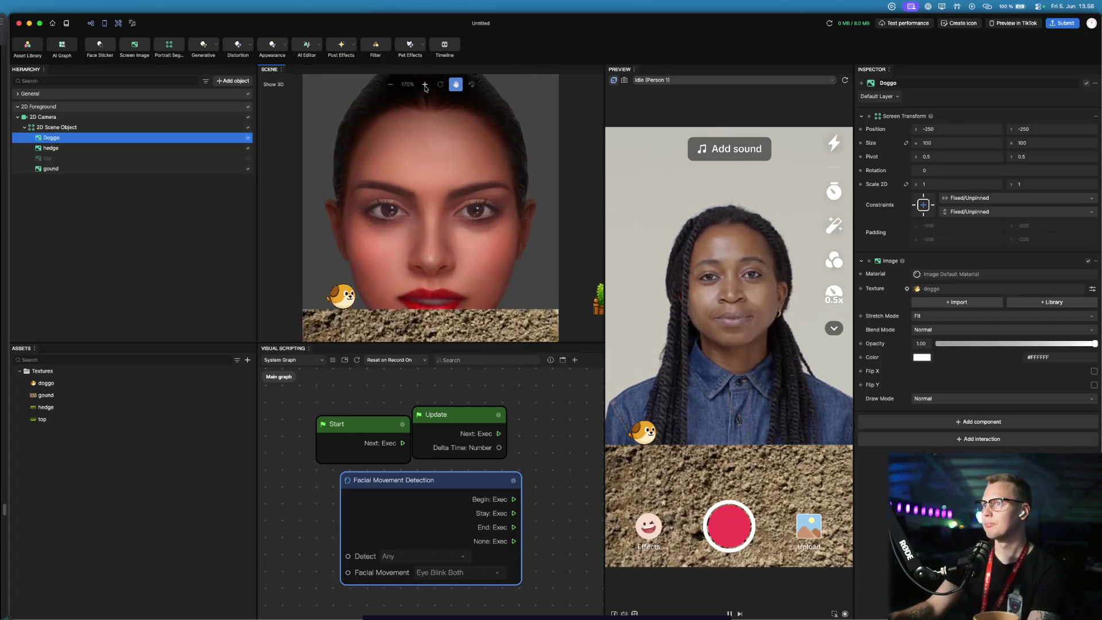
{"action": "left_click", "coordinate": [425, 85]}
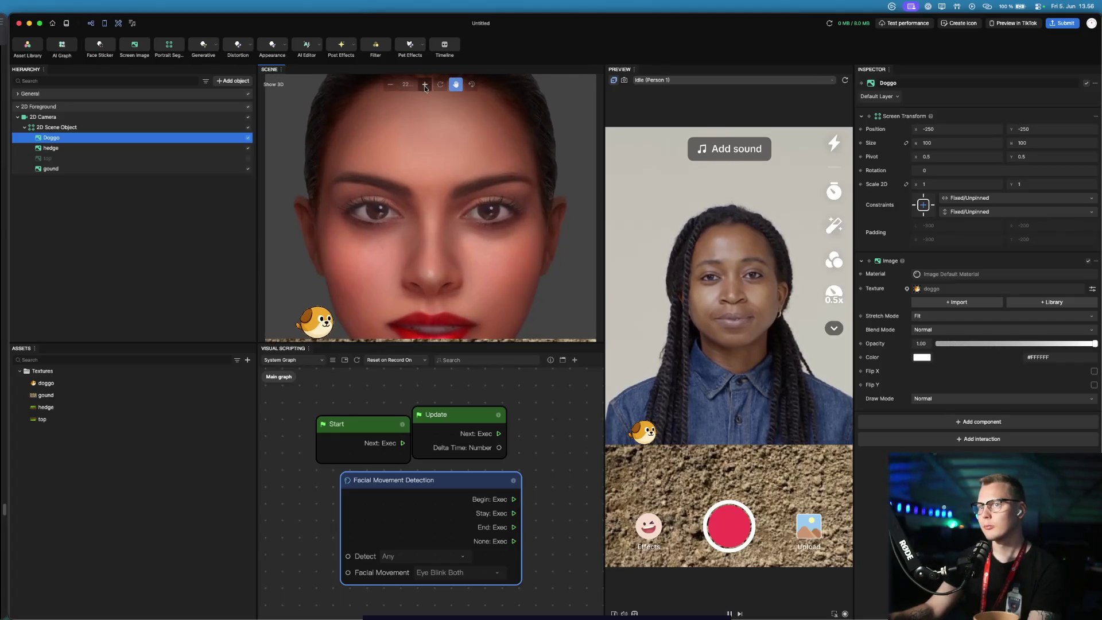
Pan the Scene view to frame Doggo and the ground, then return to the move tool
{"action": "scroll", "coordinate": [373, 269], "scroll_direction": "up", "scroll_amount": 5}
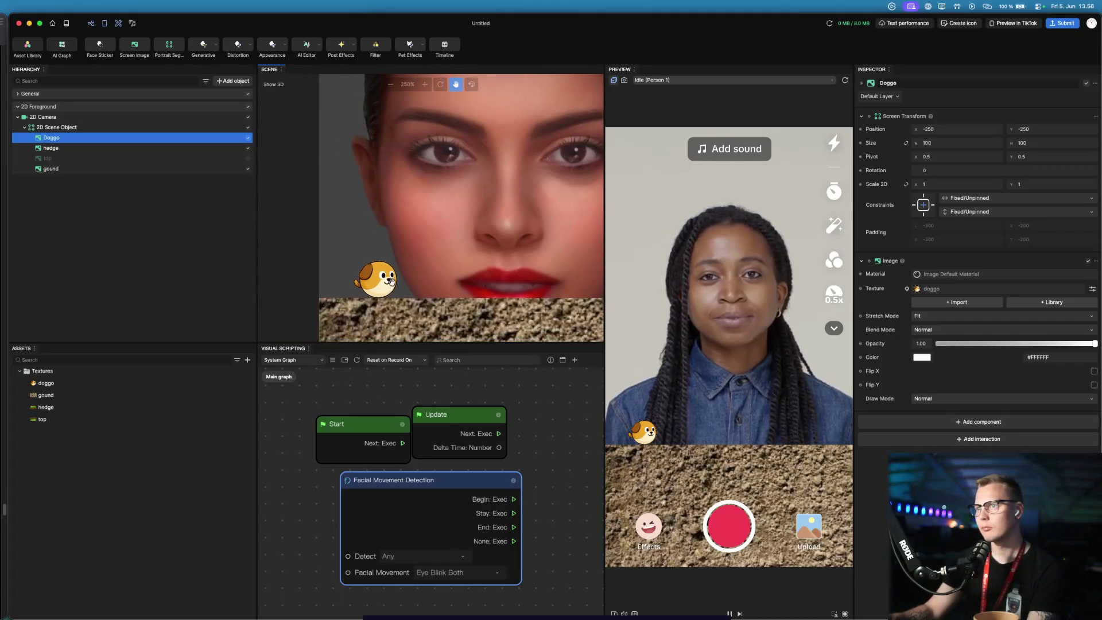
{"action": "left_click_drag", "start_coordinate": [372, 269], "coordinate": [501, 151]}
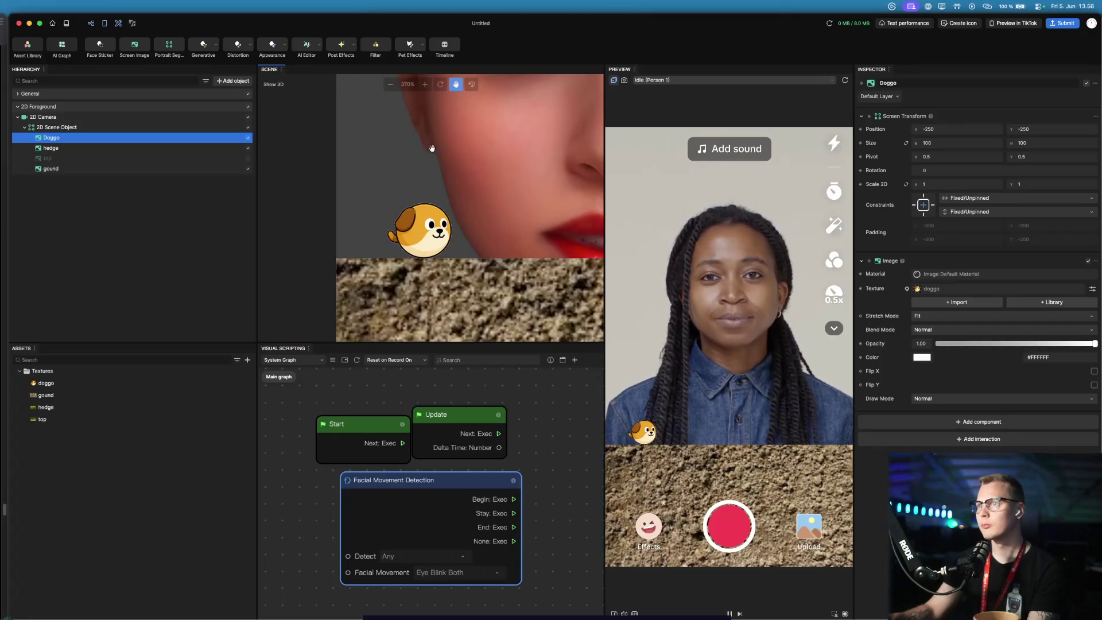
{"action": "left_click", "coordinate": [441, 85]}
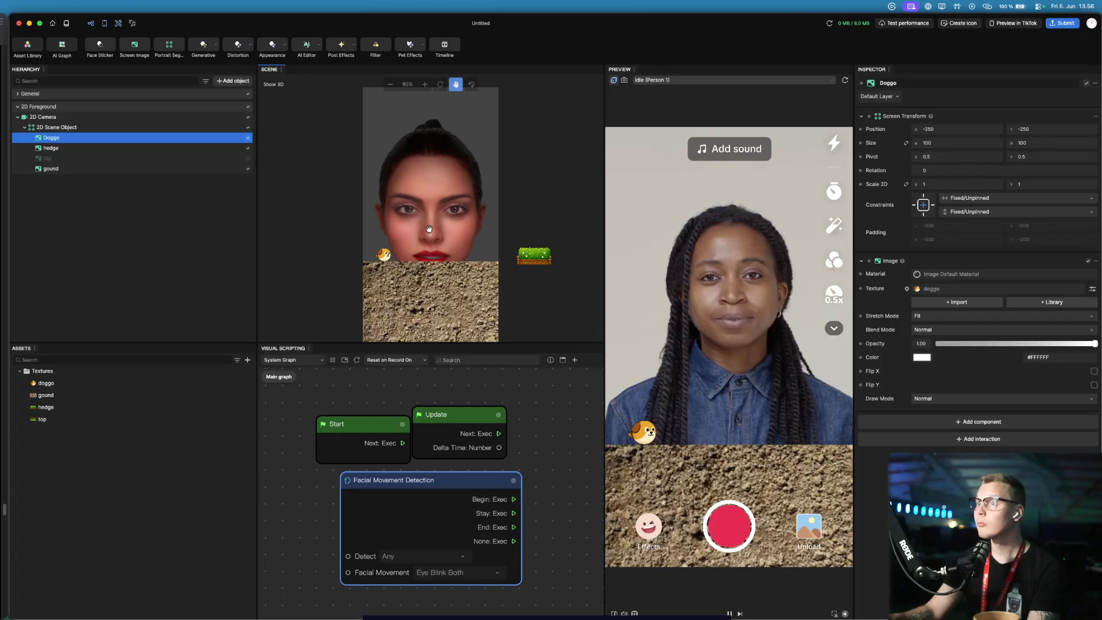
{"action": "scroll", "coordinate": [367, 284], "scroll_direction": "up", "scroll_amount": 10}
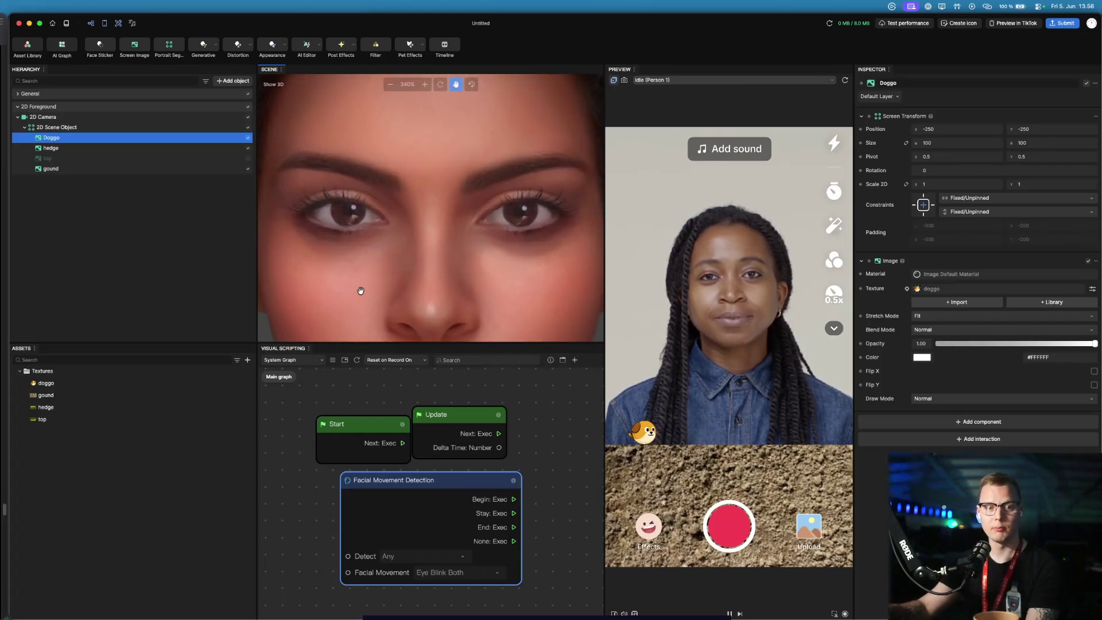
{"action": "left_click_drag", "start_coordinate": [361, 291], "coordinate": [490, 167]}
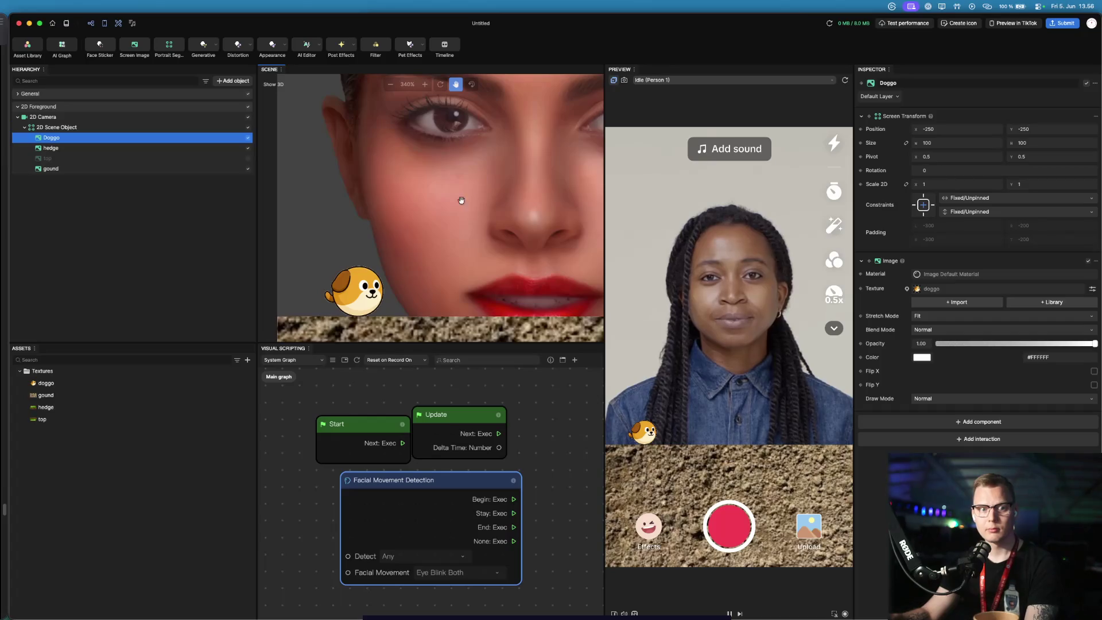
{"action": "scroll", "coordinate": [448, 221], "scroll_direction": "up", "scroll_amount": 3}
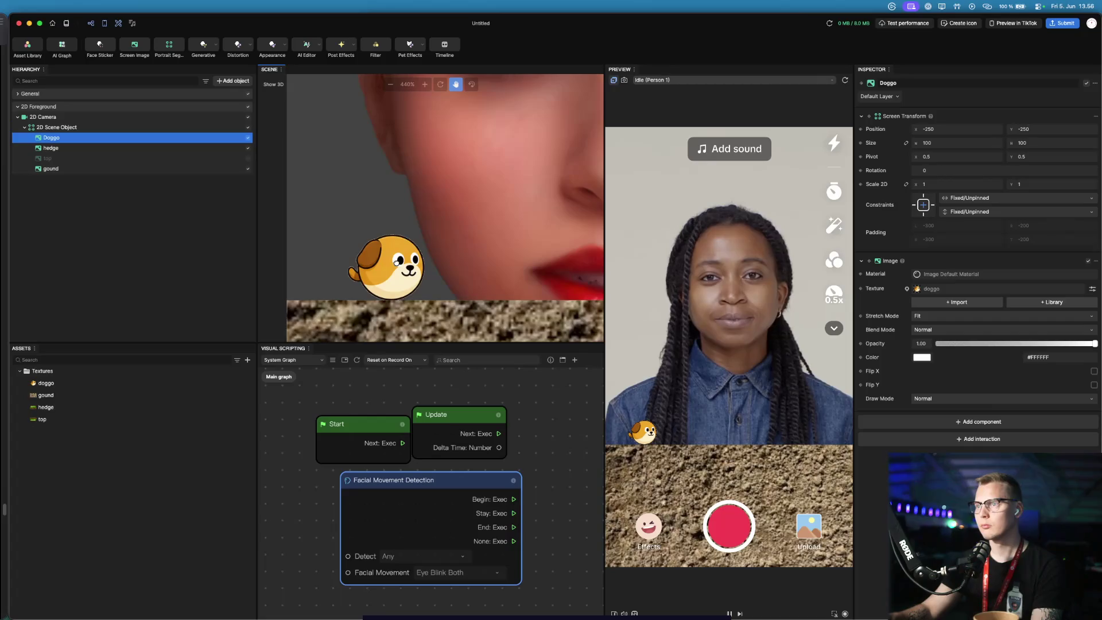
{"action": "key", "text": "w"}
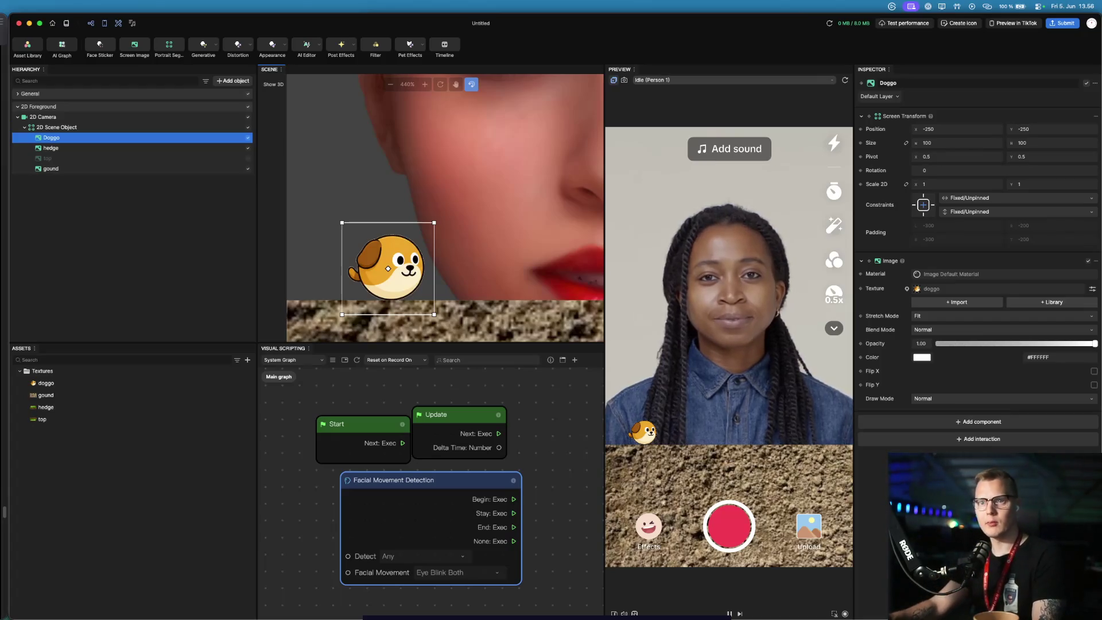
Rename the 'hedge' row in the Hierarchy to Hedge
{"action": "double_click", "coordinate": [109, 148]}
{"action": "type", "text": "Hedge"}
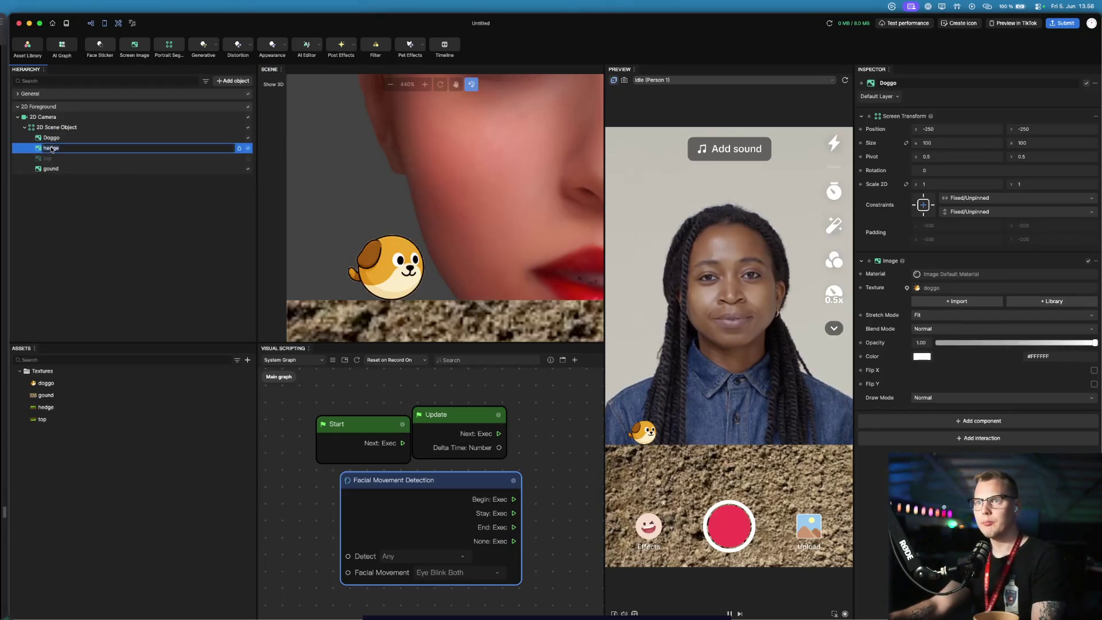
{"action": "key", "text": "Return"}
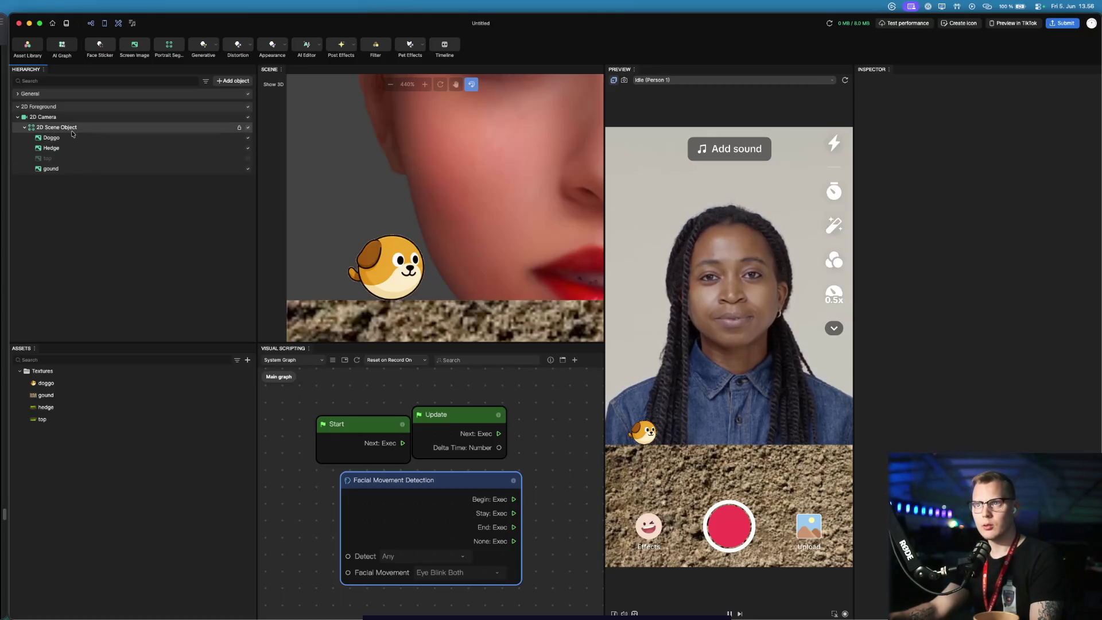
{"action": "right_click", "coordinate": [94, 127]}
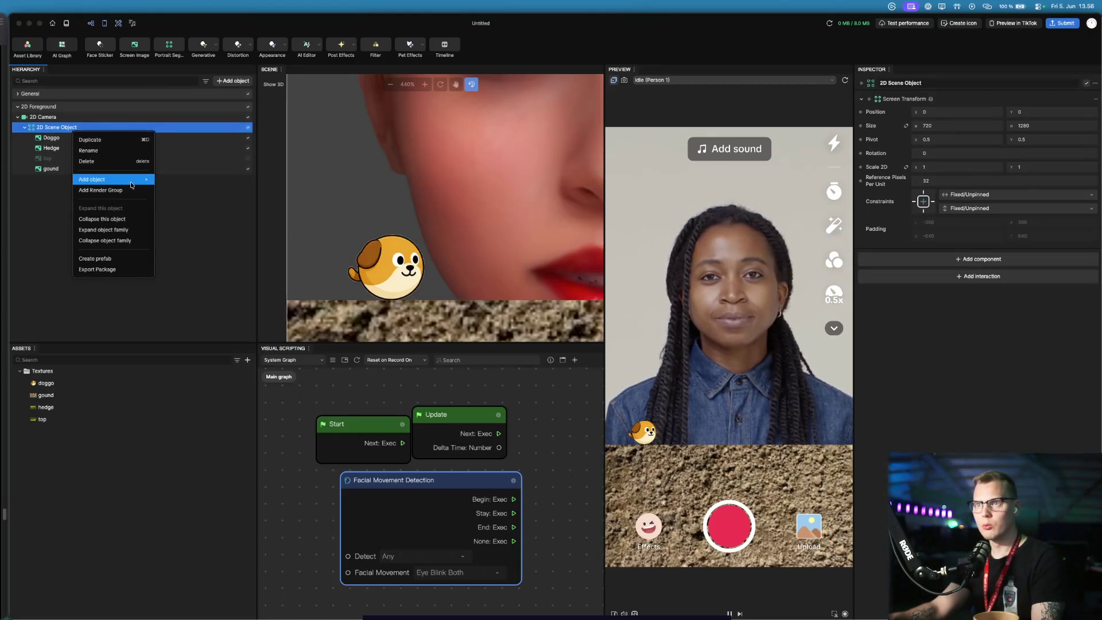
{"action": "mouse_move", "coordinate": [131, 184]}
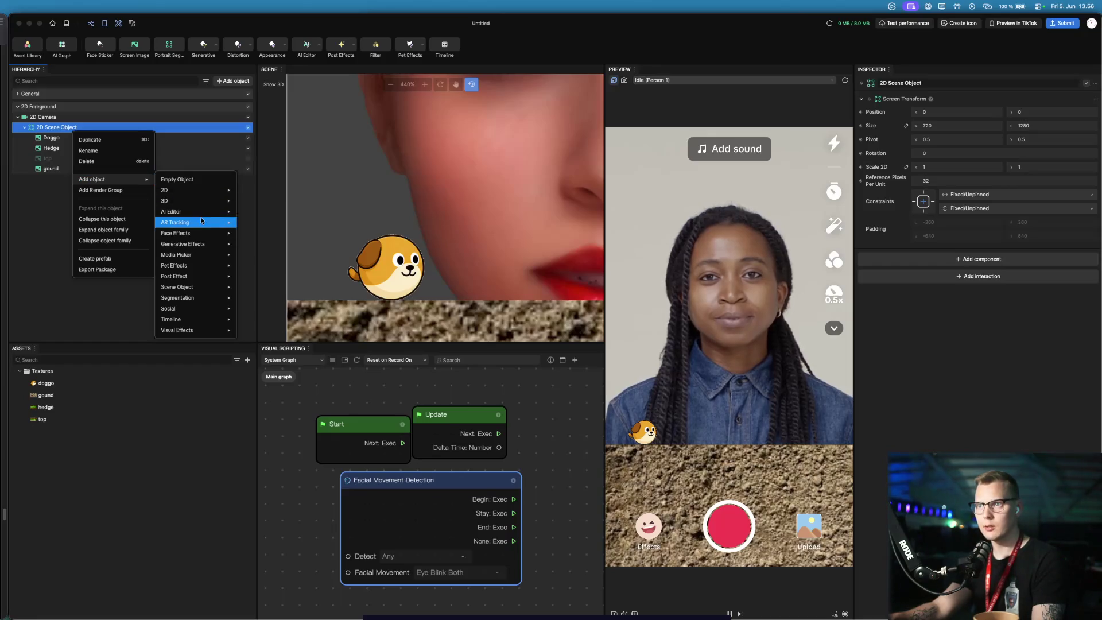
{"action": "mouse_move", "coordinate": [203, 225]}
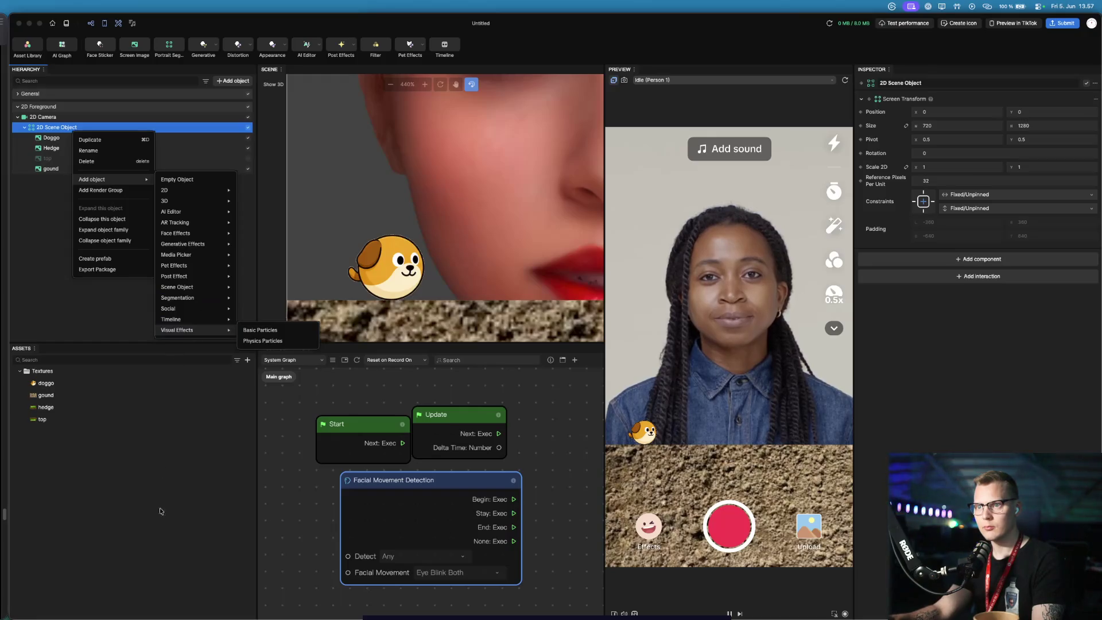
{"action": "left_click", "coordinate": [124, 491]}
{"action": "left_click", "coordinate": [65, 372]}
{"action": "right_click", "coordinate": [65, 371]}
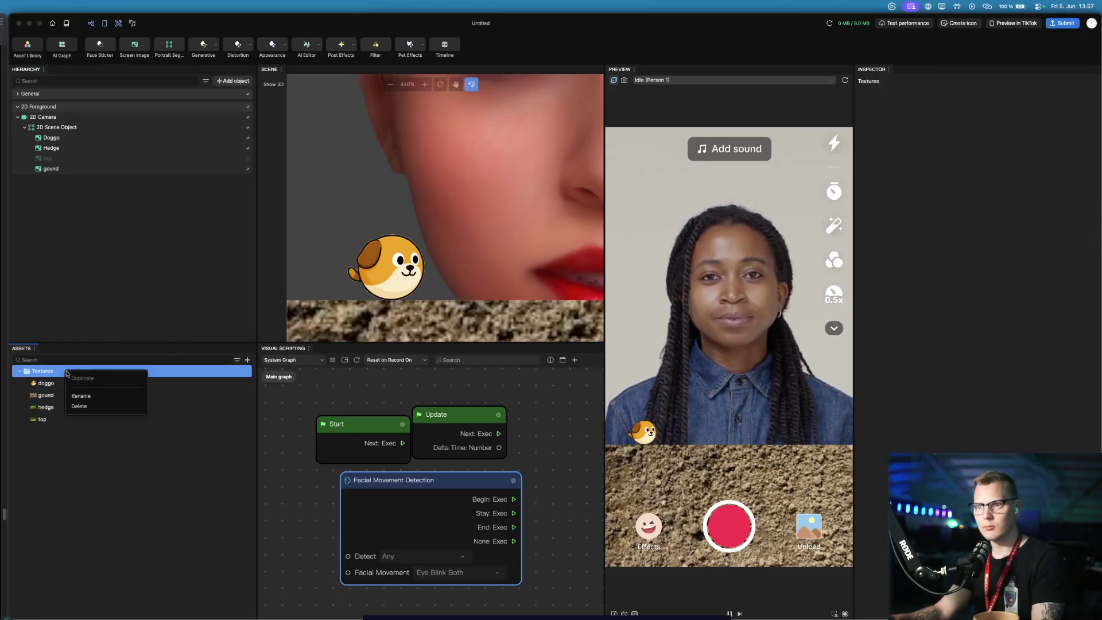
{"action": "left_click", "coordinate": [122, 484]}
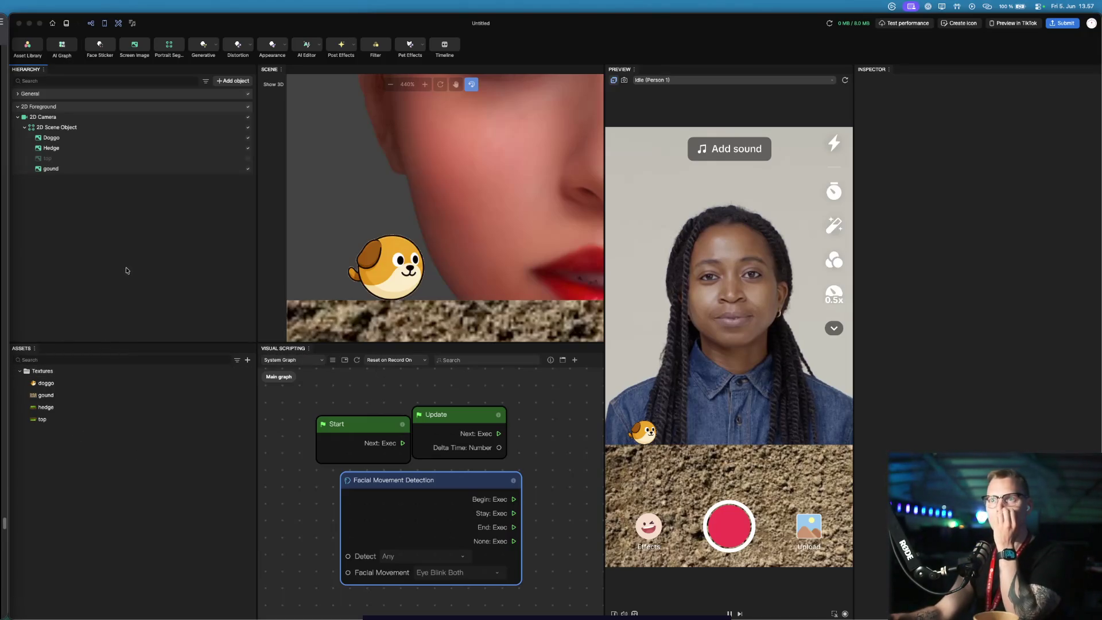
{"action": "left_click", "coordinate": [18, 94]}
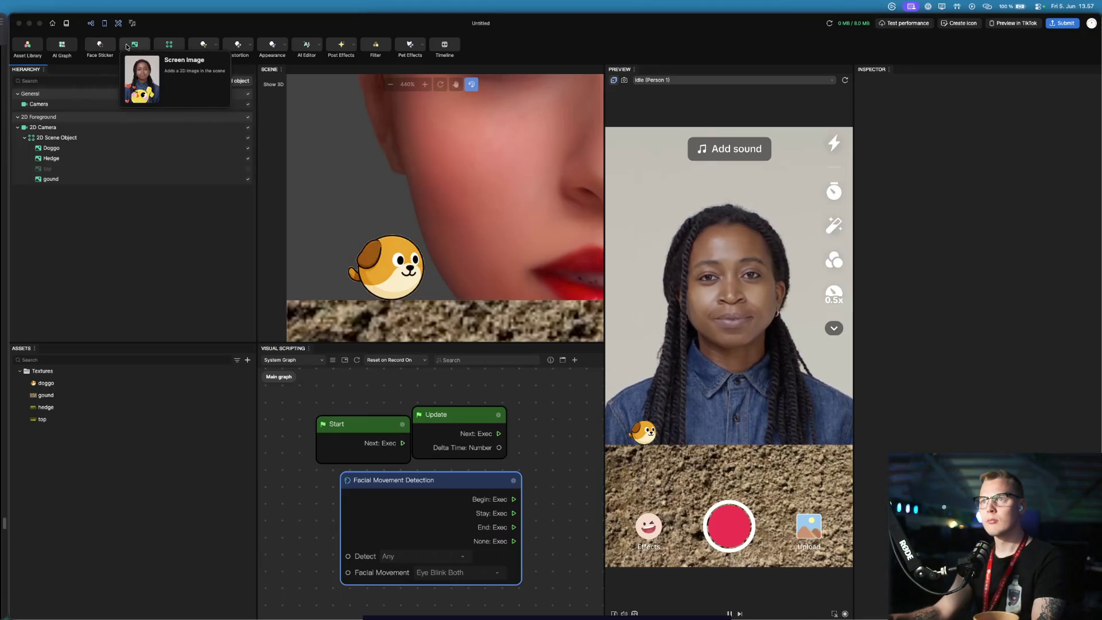
{"action": "left_click", "coordinate": [203, 46]}
{"action": "left_click", "coordinate": [238, 46]}
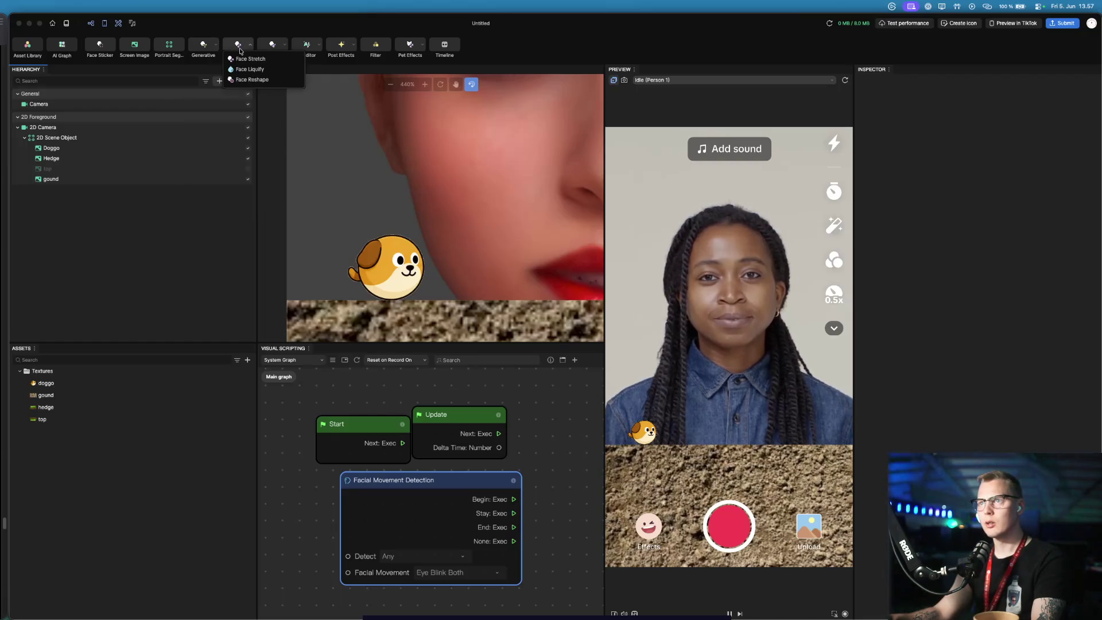
{"action": "left_click", "coordinate": [273, 47]}
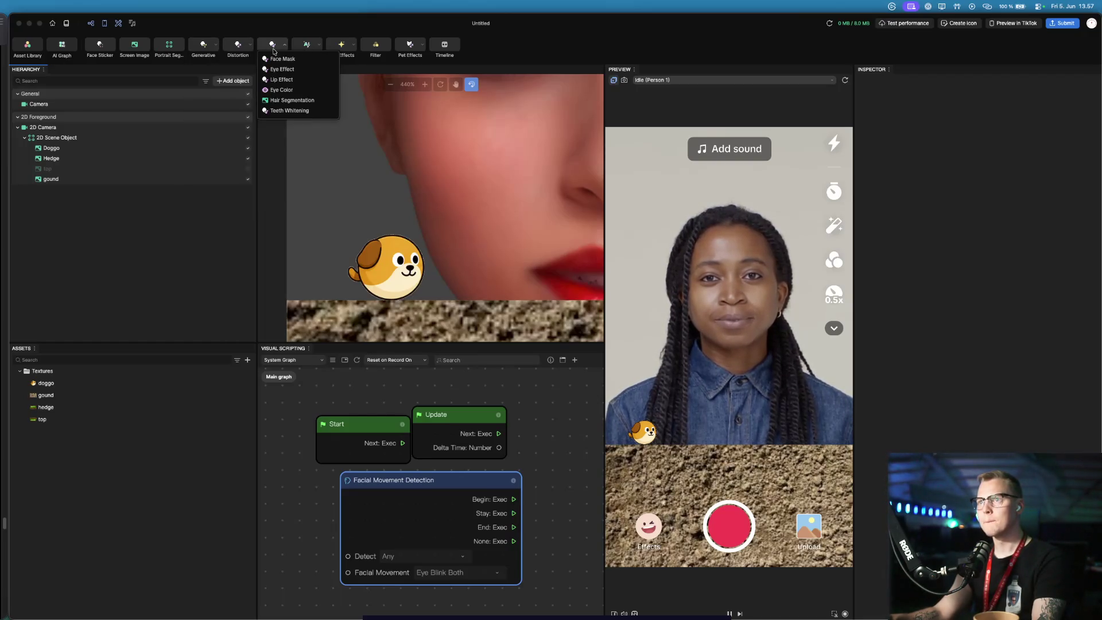
{"action": "left_click", "coordinate": [307, 46]}
{"action": "left_click", "coordinate": [342, 44]}
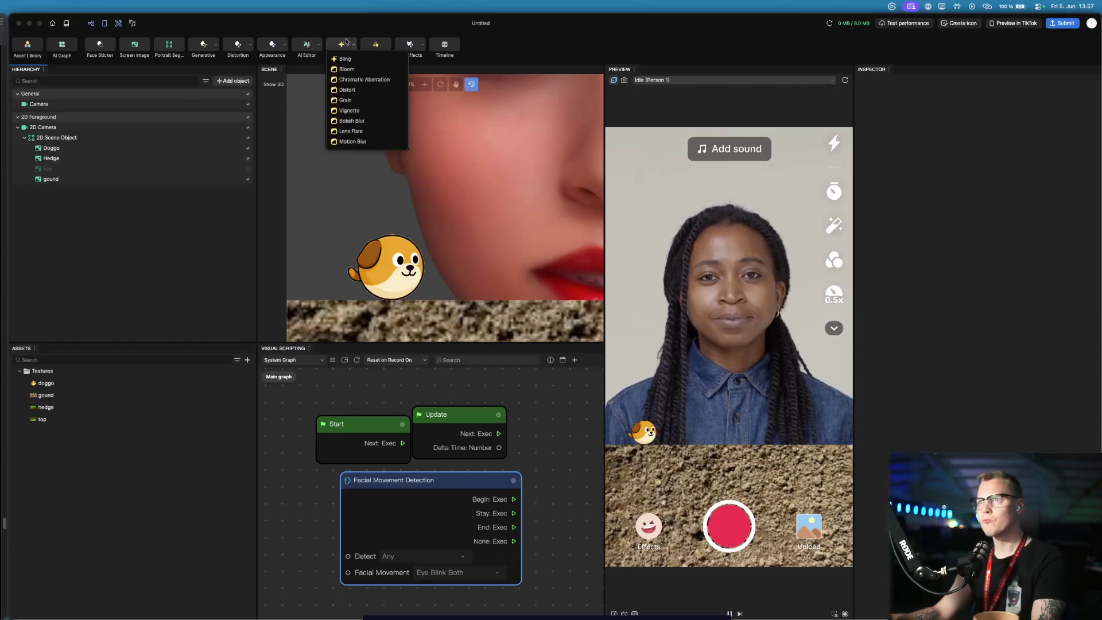
{"action": "left_click", "coordinate": [420, 47]}
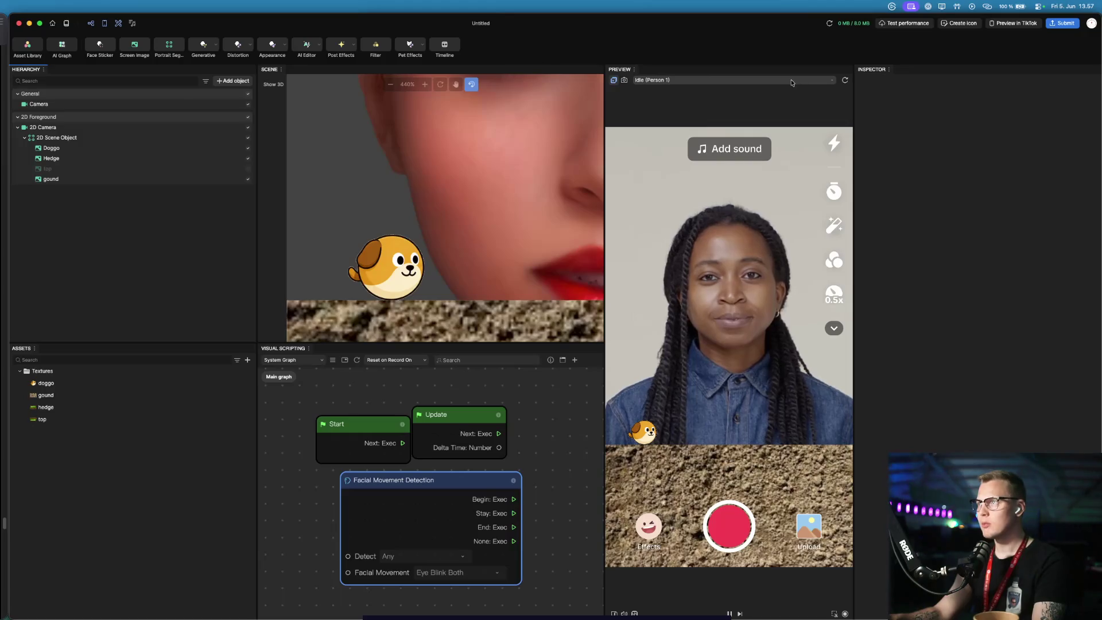
{"action": "left_click", "coordinate": [1021, 137]}
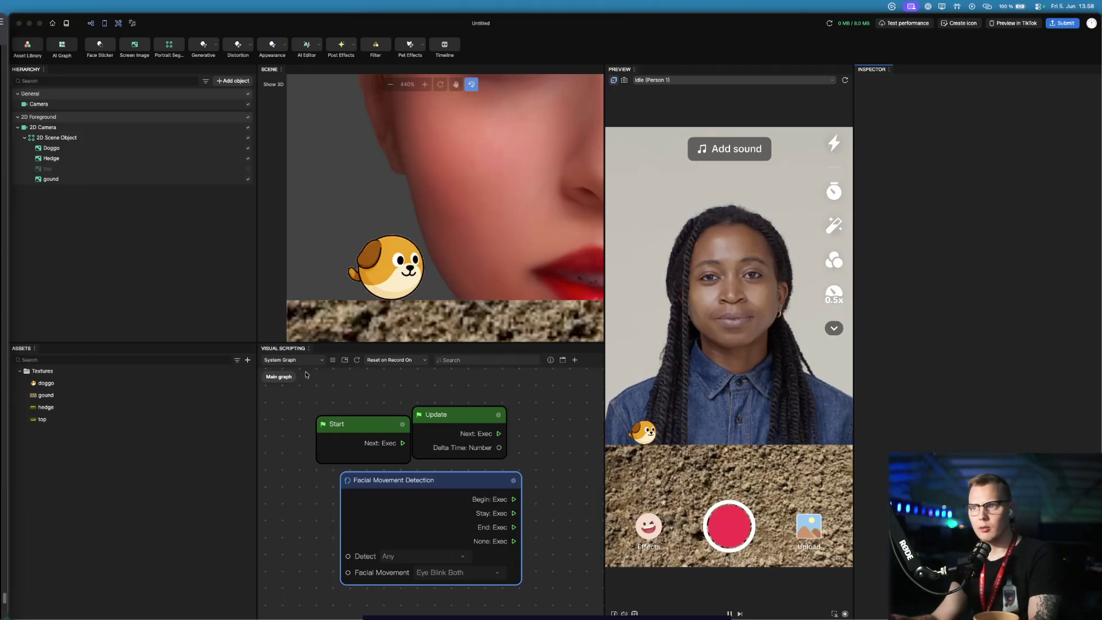
{"action": "left_click", "coordinate": [320, 385]}
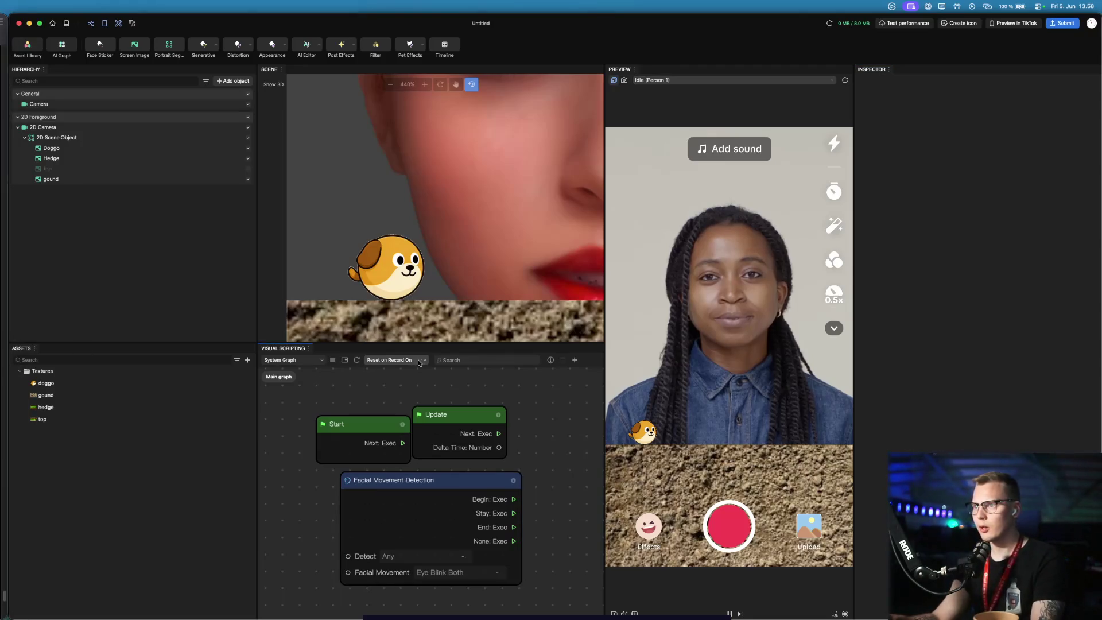
Enlarge the Visual Scripting panel, zoom out the Scene, and show the My Items variables list
{"action": "left_click", "coordinate": [576, 361]}
{"action": "key", "text": "Escape"}
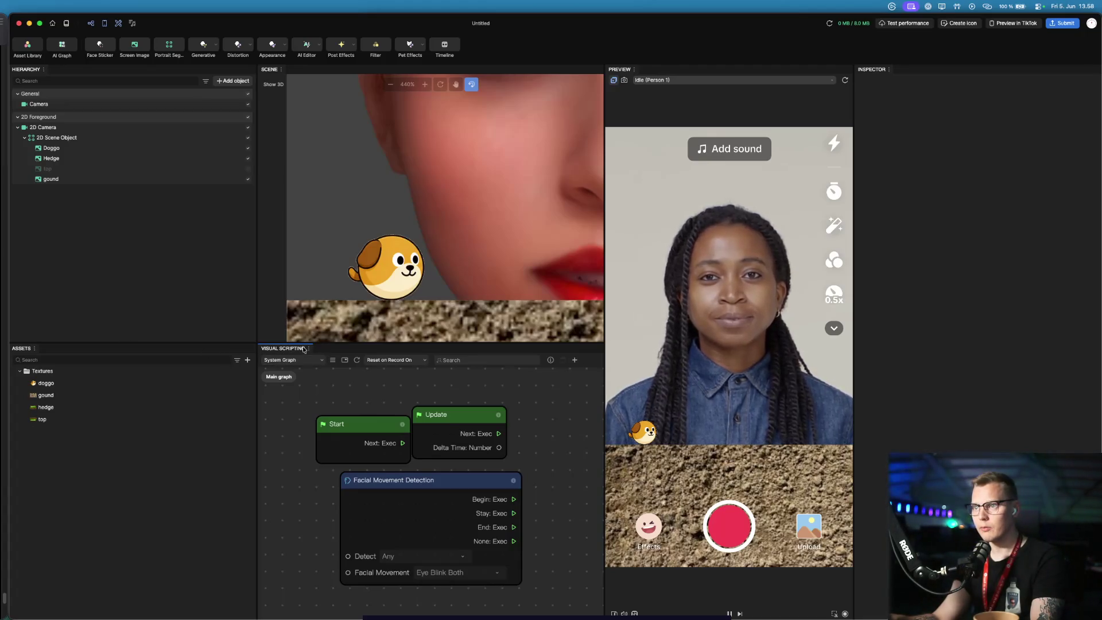
{"action": "left_click_drag", "start_coordinate": [293, 343], "coordinate": [293, 302]}
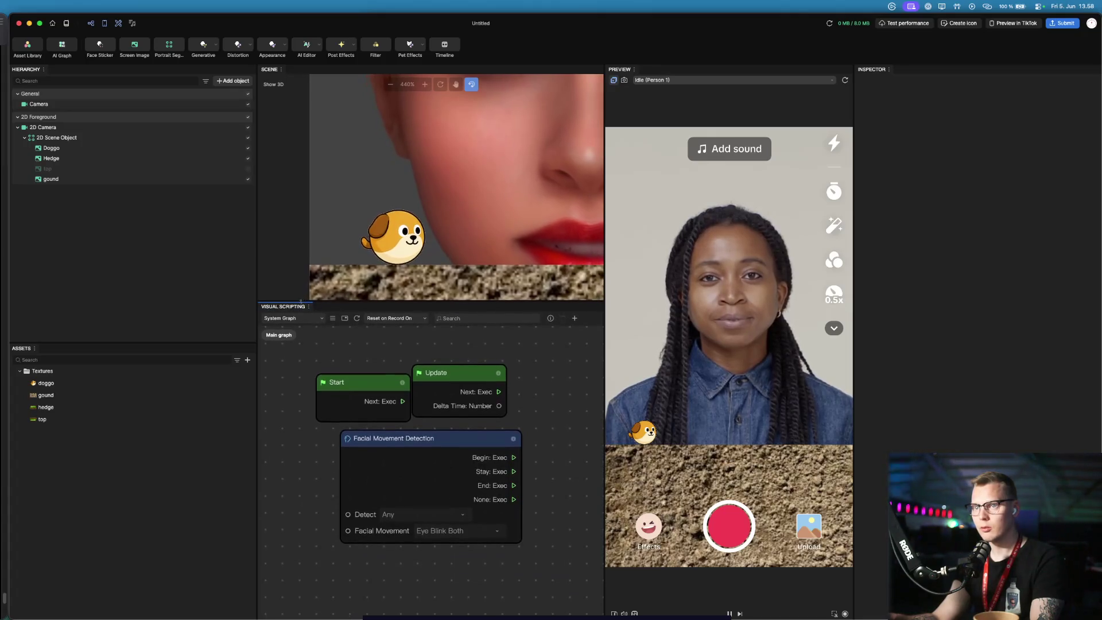
{"action": "scroll", "coordinate": [357, 222], "scroll_direction": "down", "scroll_amount": 10}
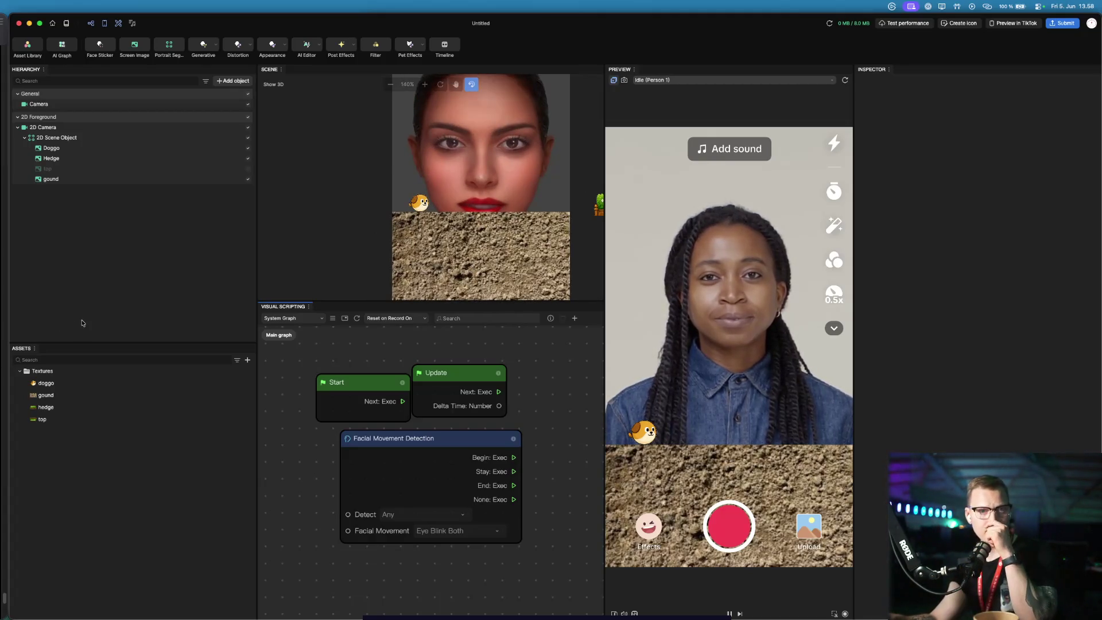
{"action": "scroll", "coordinate": [341, 268], "scroll_direction": "down", "scroll_amount": 3}
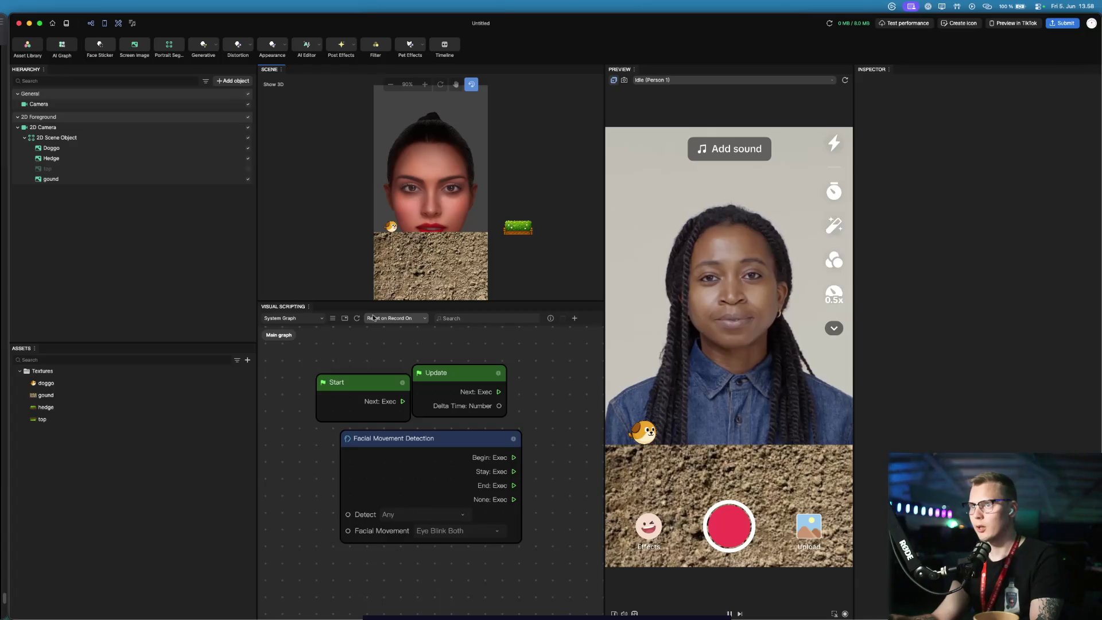
{"action": "left_click", "coordinate": [332, 319]}
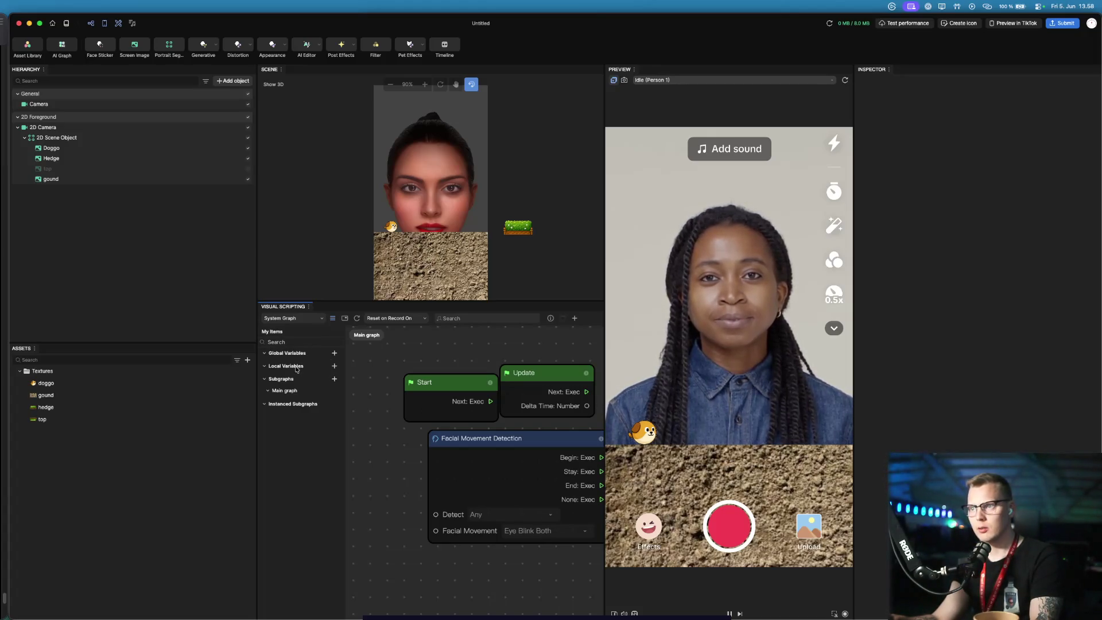
Create global Number variable 'Variable 0' with the + beside Global Variables
{"action": "left_click", "coordinate": [335, 354]}
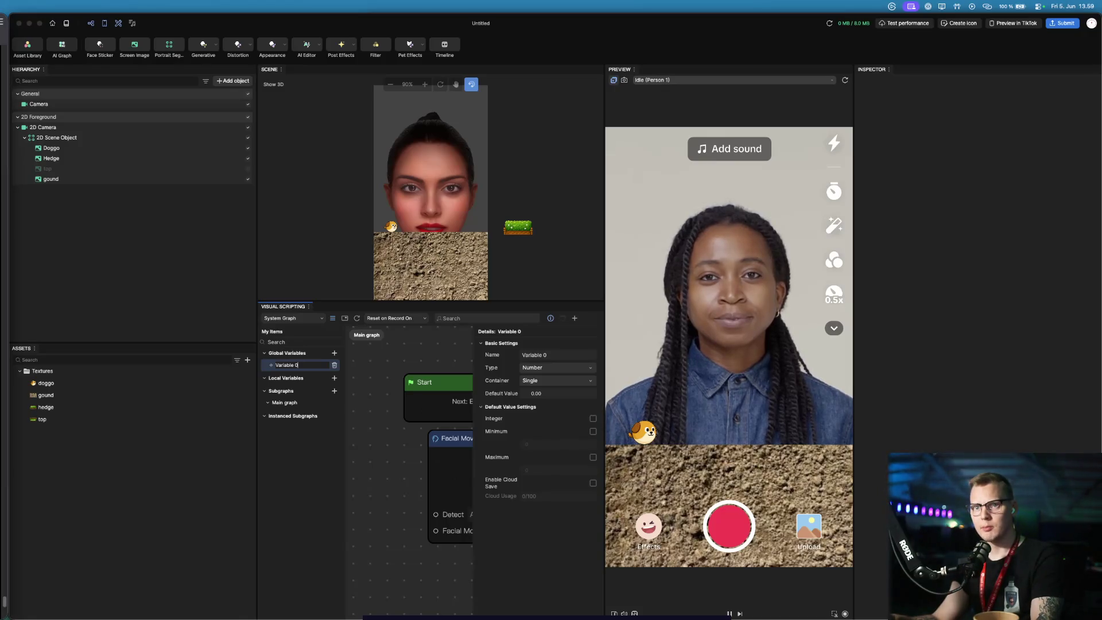
Rename Variable 0 to dogX and add a second global variable
{"action": "left_click", "coordinate": [308, 367]}
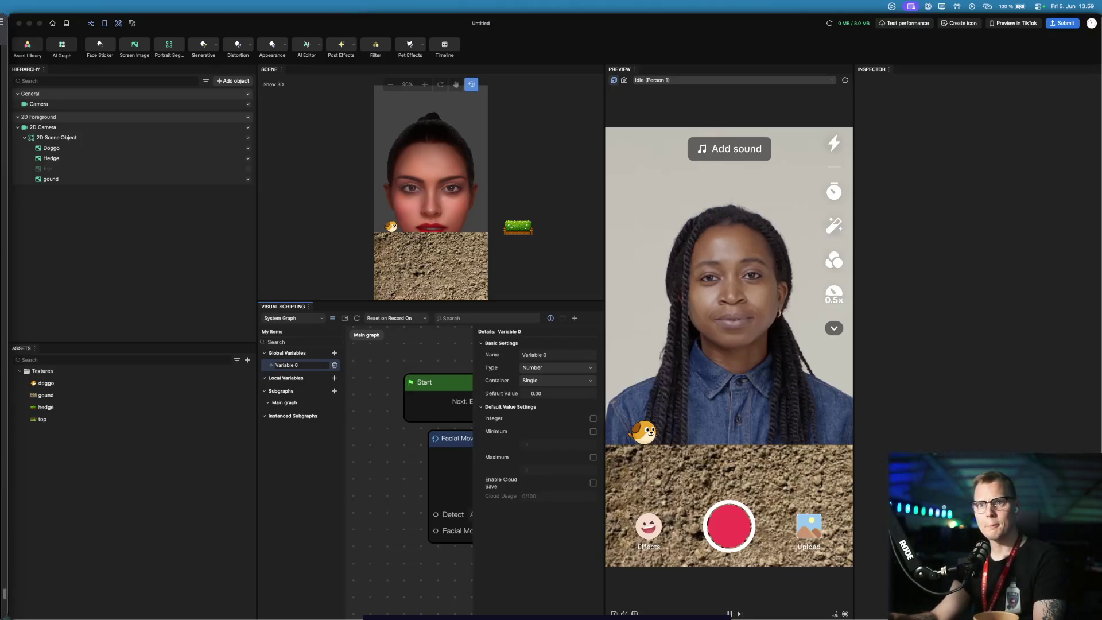
{"action": "left_click", "coordinate": [314, 368]}
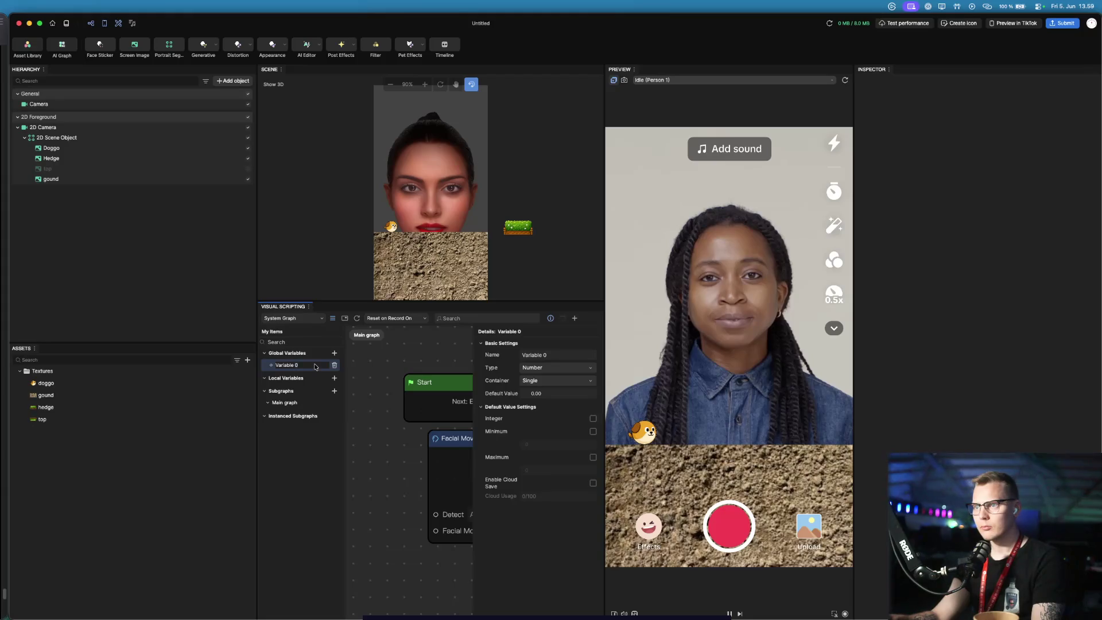
{"action": "type", "text": "d"}
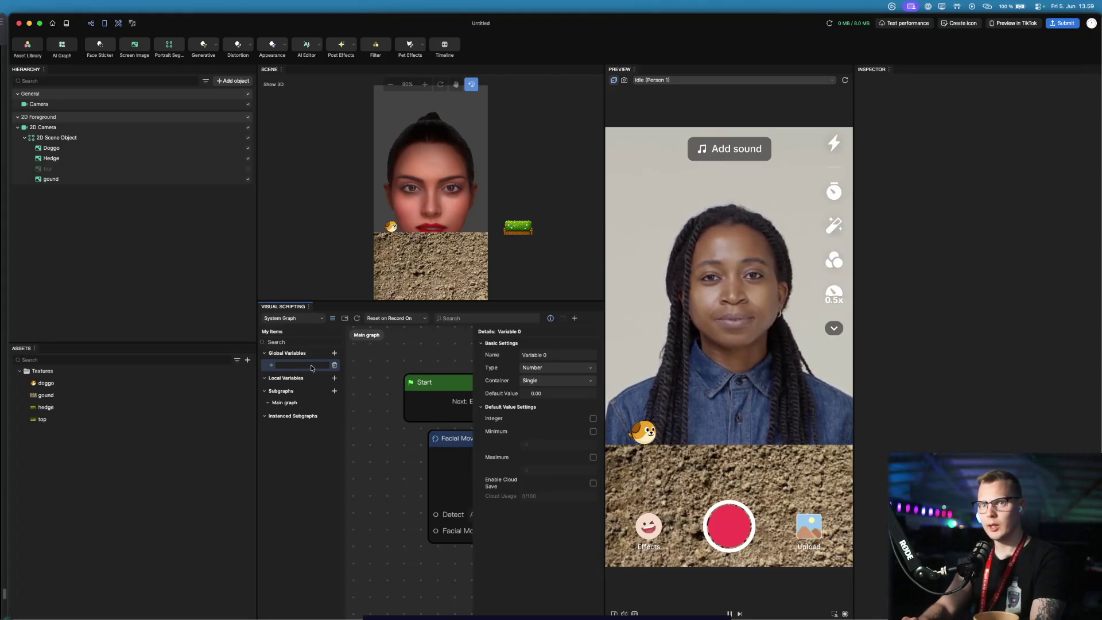
{"action": "type", "text": "ob"}
{"action": "key", "text": "BackSpace"}
{"action": "type", "text": "gX"}
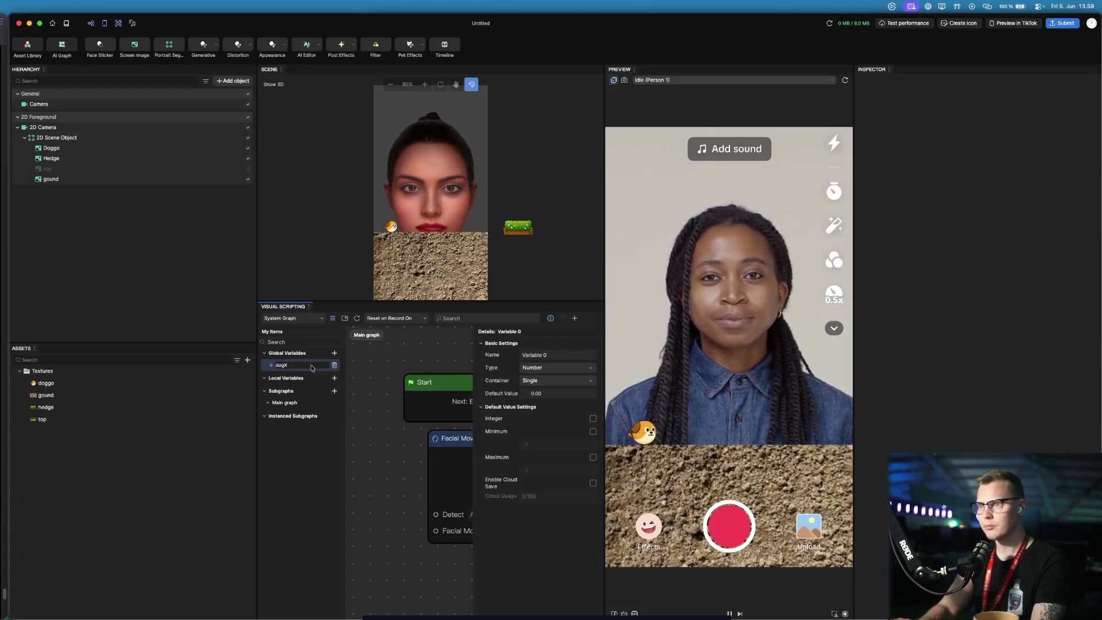
{"action": "left_click", "coordinate": [334, 353]}
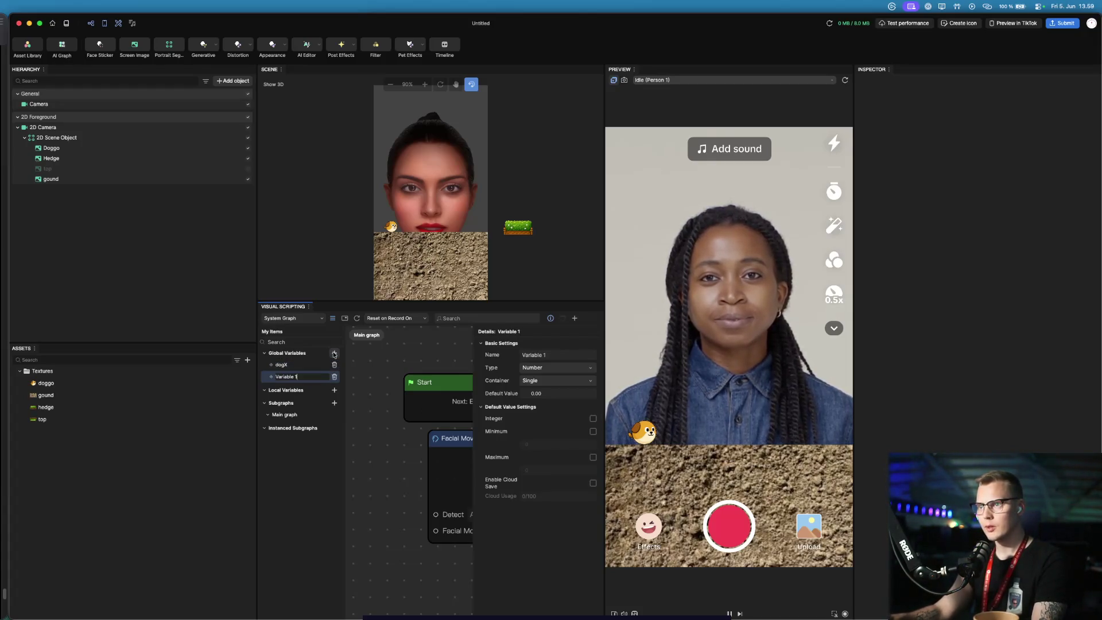
{"action": "key", "text": "BackSpace"}
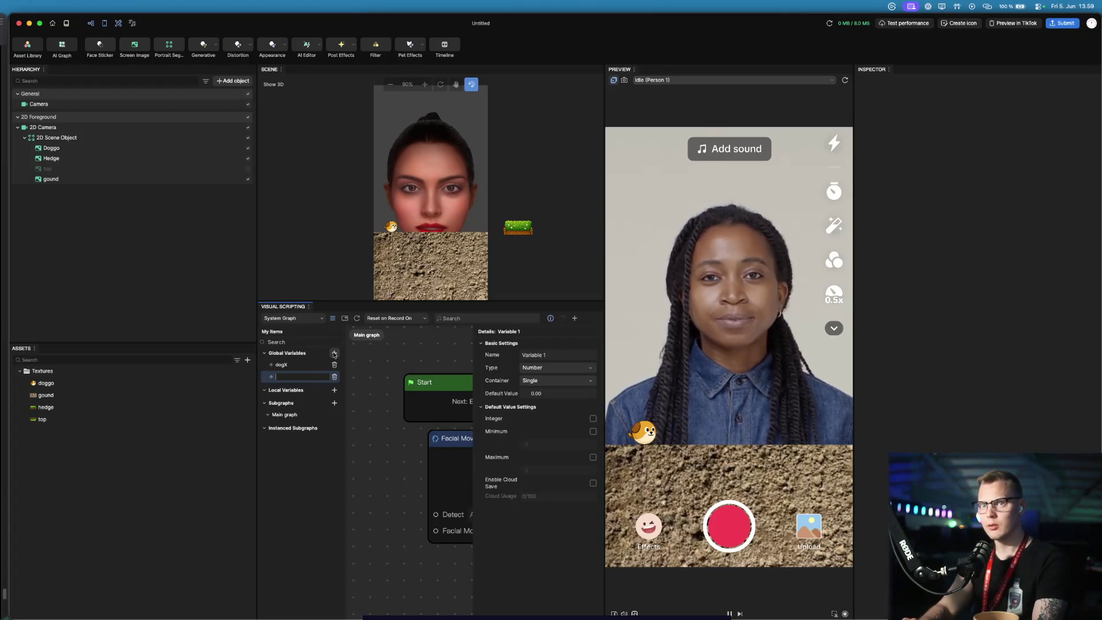
Keep dogX's type as Number and set its default value to -250
{"action": "left_click", "coordinate": [294, 365]}
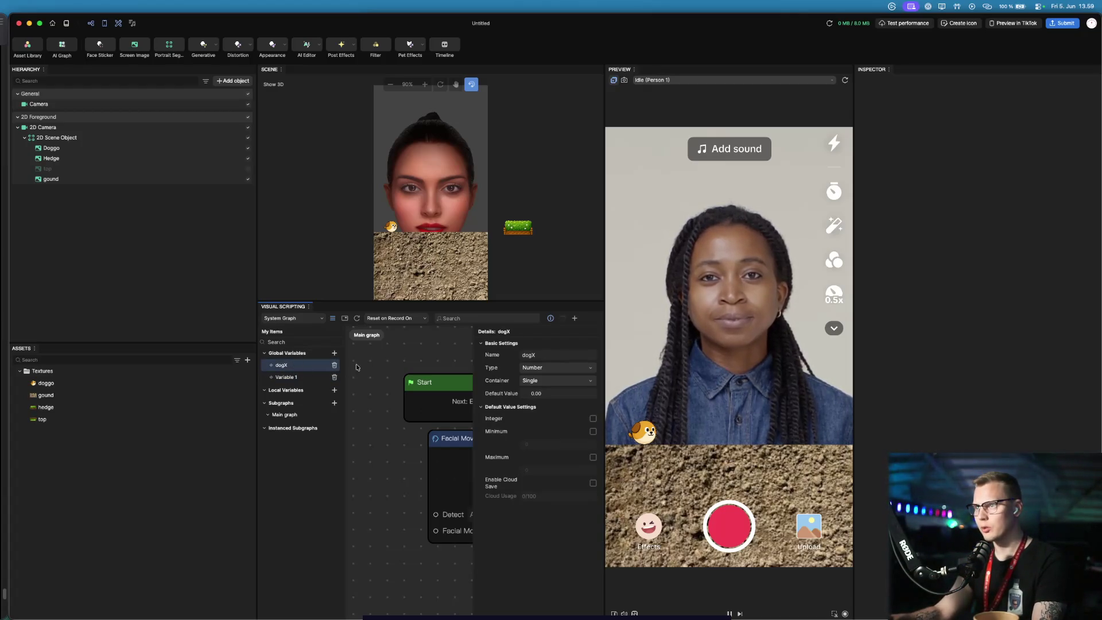
{"action": "left_click", "coordinate": [551, 369]}
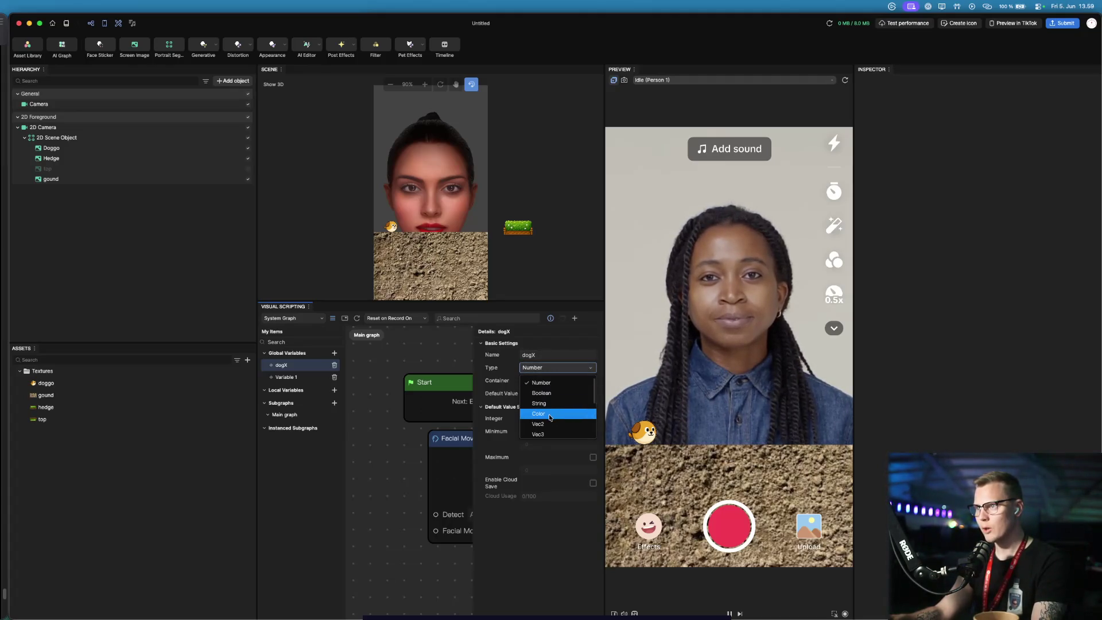
{"action": "scroll", "coordinate": [550, 418], "scroll_direction": "down", "scroll_amount": 3}
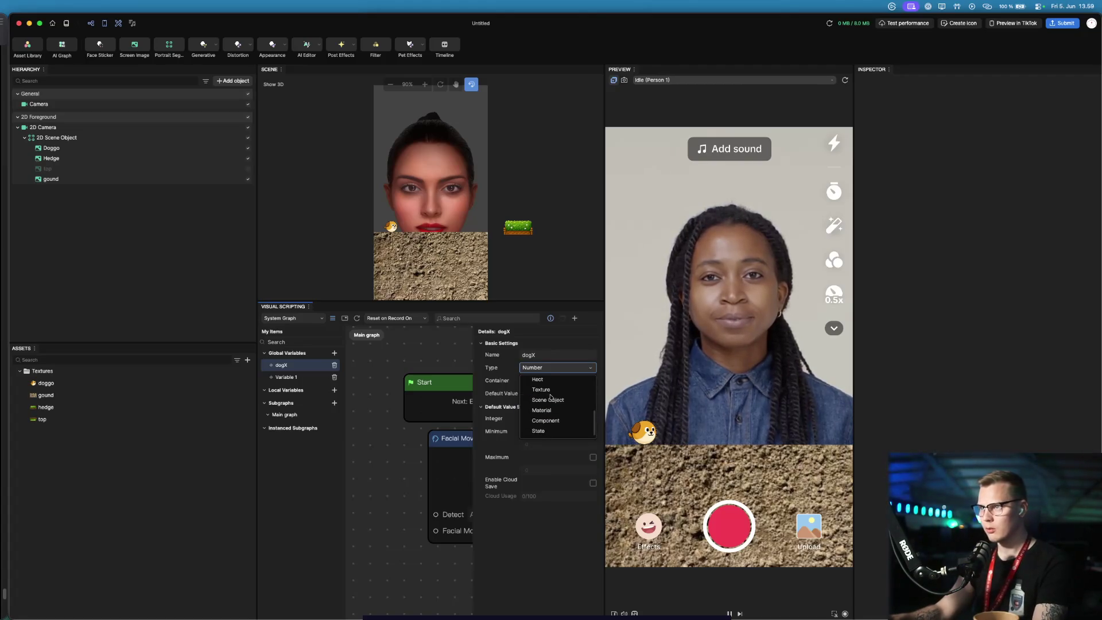
{"action": "scroll", "coordinate": [550, 410], "scroll_direction": "up", "scroll_amount": 3}
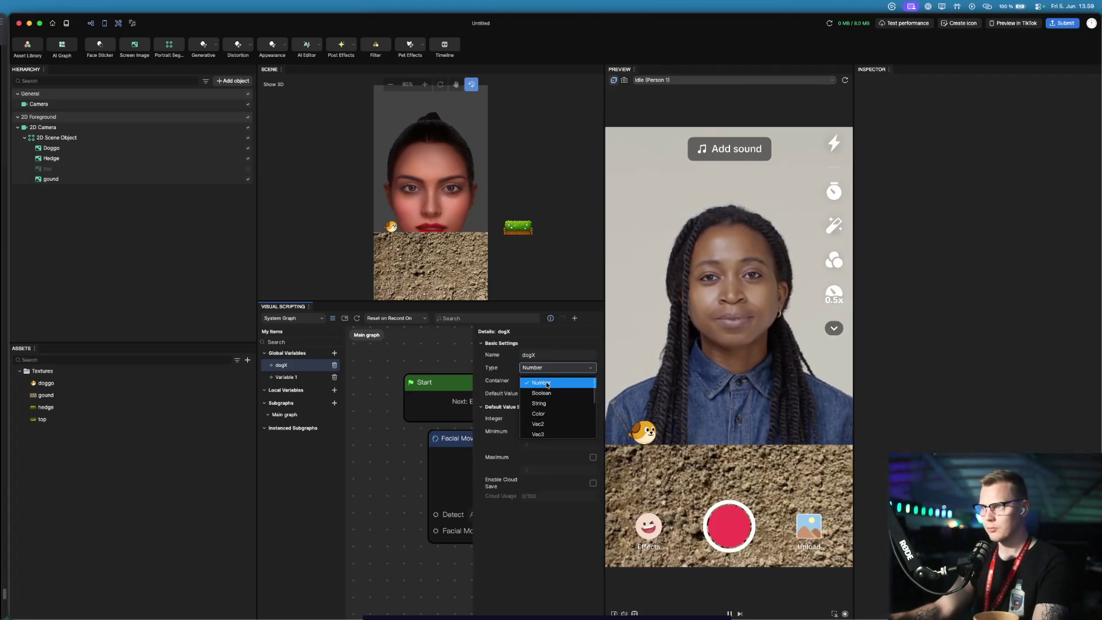
{"action": "left_click", "coordinate": [547, 383]}
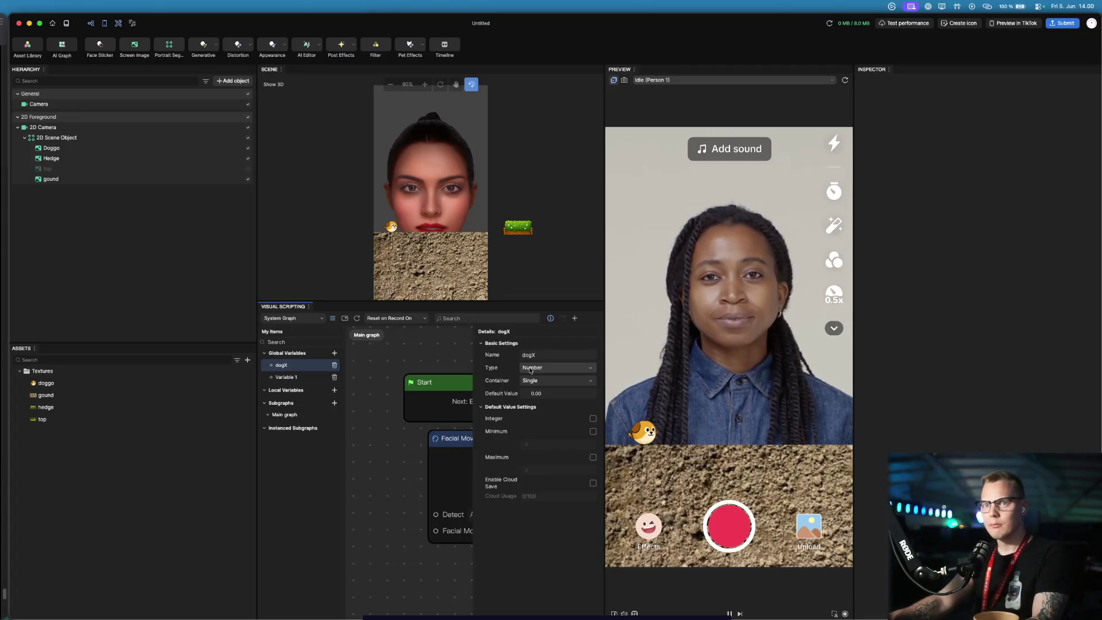
{"action": "left_click", "coordinate": [556, 393]}
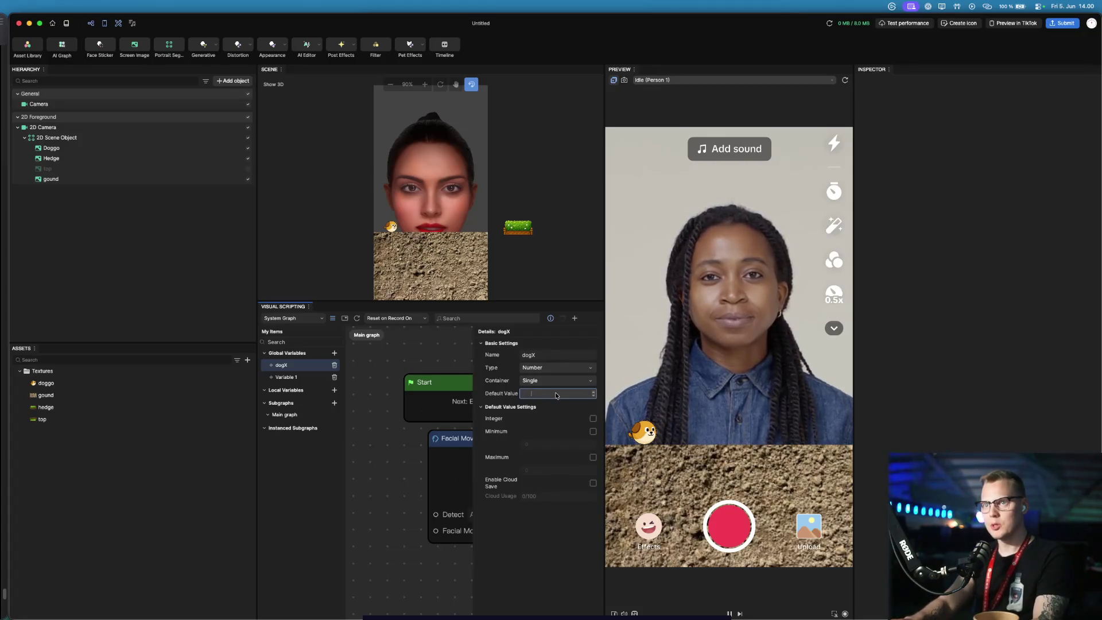
{"action": "type", "text": "-250"}
{"action": "key", "text": "Return"}
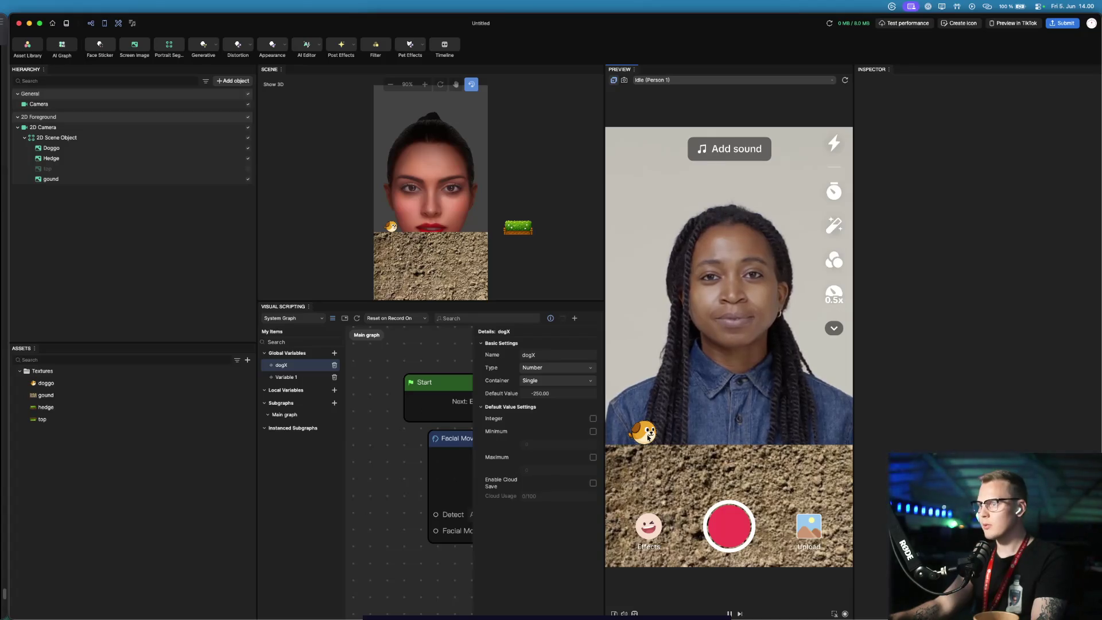
Check Doggo's position in the Inspector against the variable settings
{"action": "left_click", "coordinate": [391, 225]}
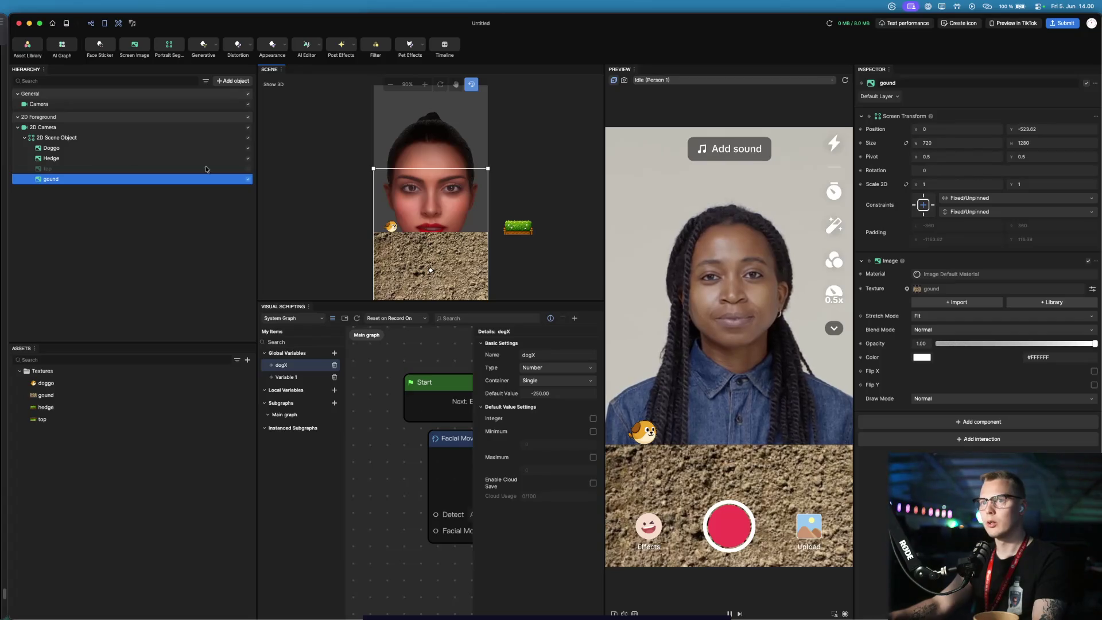
{"action": "left_click", "coordinate": [81, 151]}
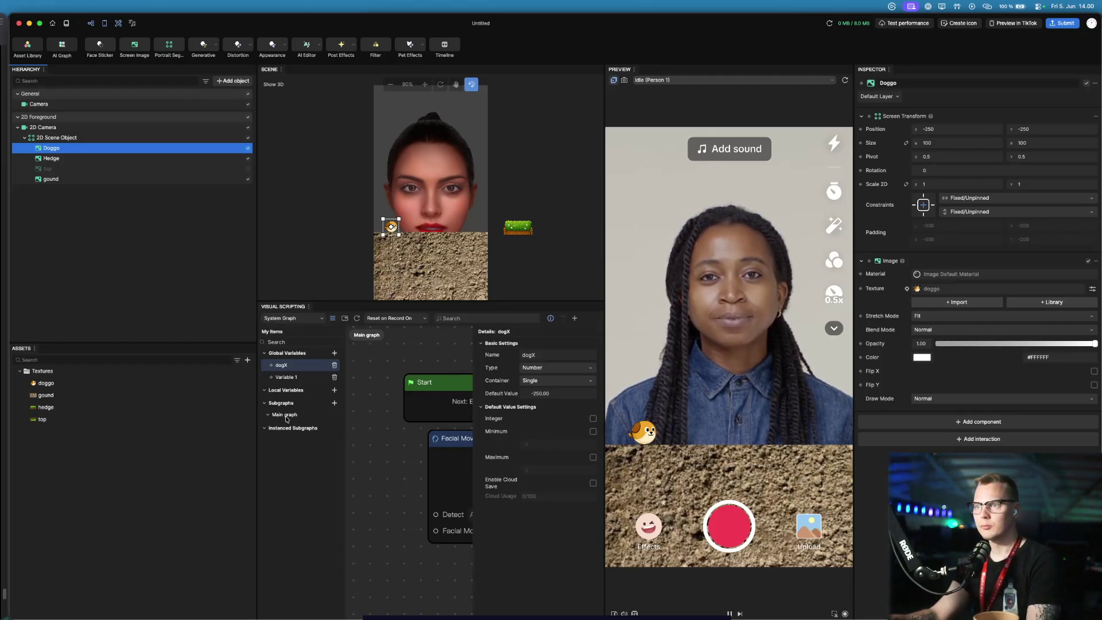
{"action": "left_click", "coordinate": [290, 378]}
{"action": "left_click", "coordinate": [306, 367]}
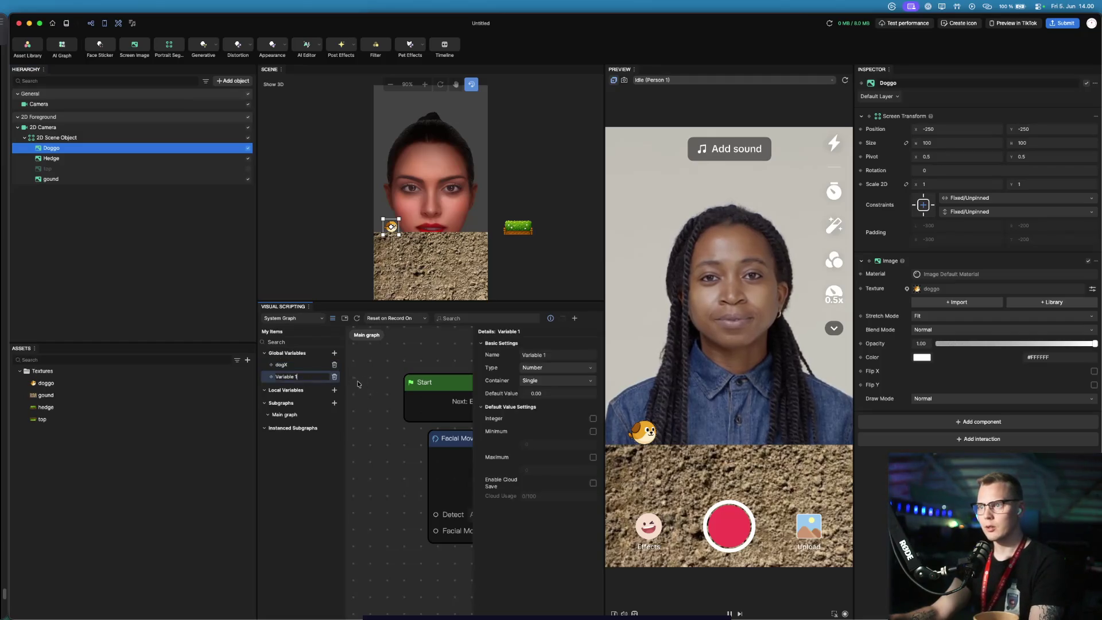
Rename Variable 1 to dogY and set its default value to -250
{"action": "left_click", "coordinate": [306, 378]}
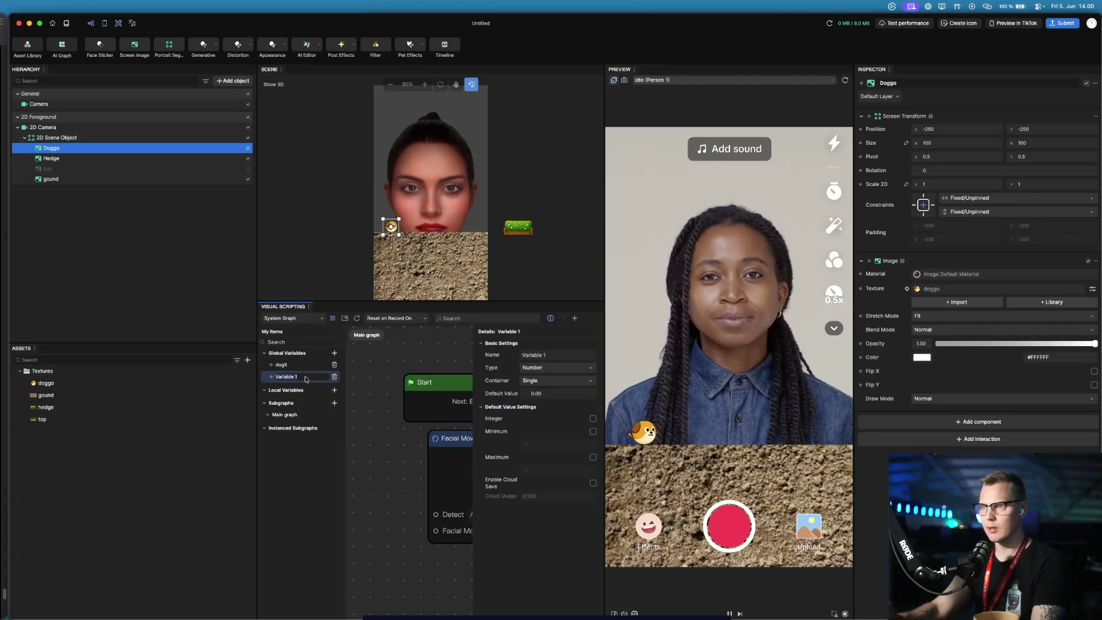
{"action": "double_click", "coordinate": [307, 378]}
{"action": "type", "text": "dogY"}
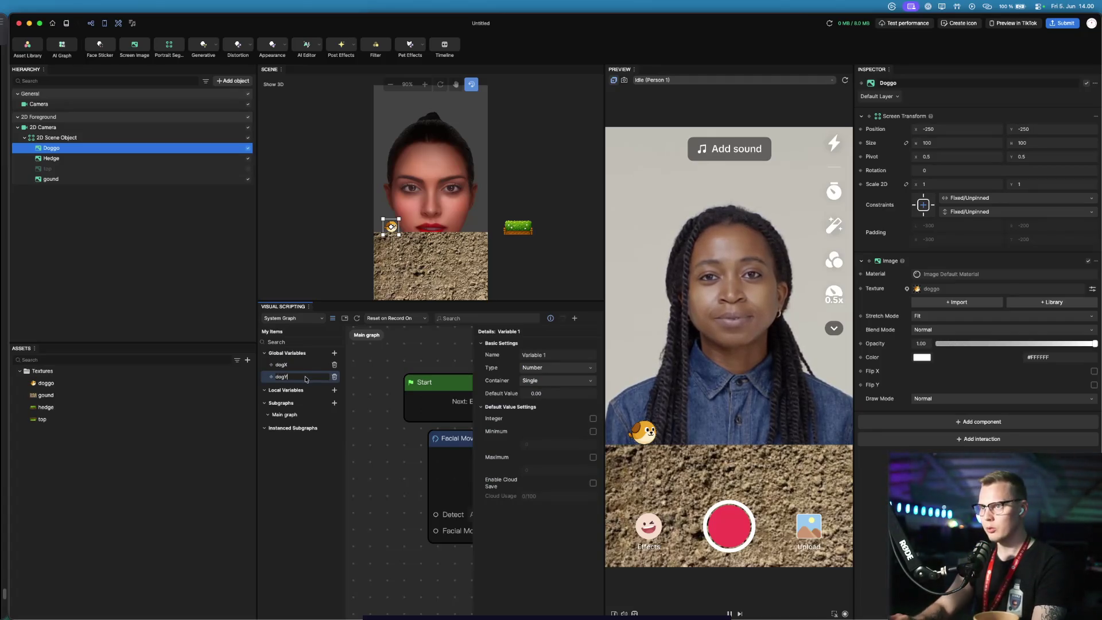
{"action": "key", "text": "Return"}
{"action": "left_click", "coordinate": [543, 396]}
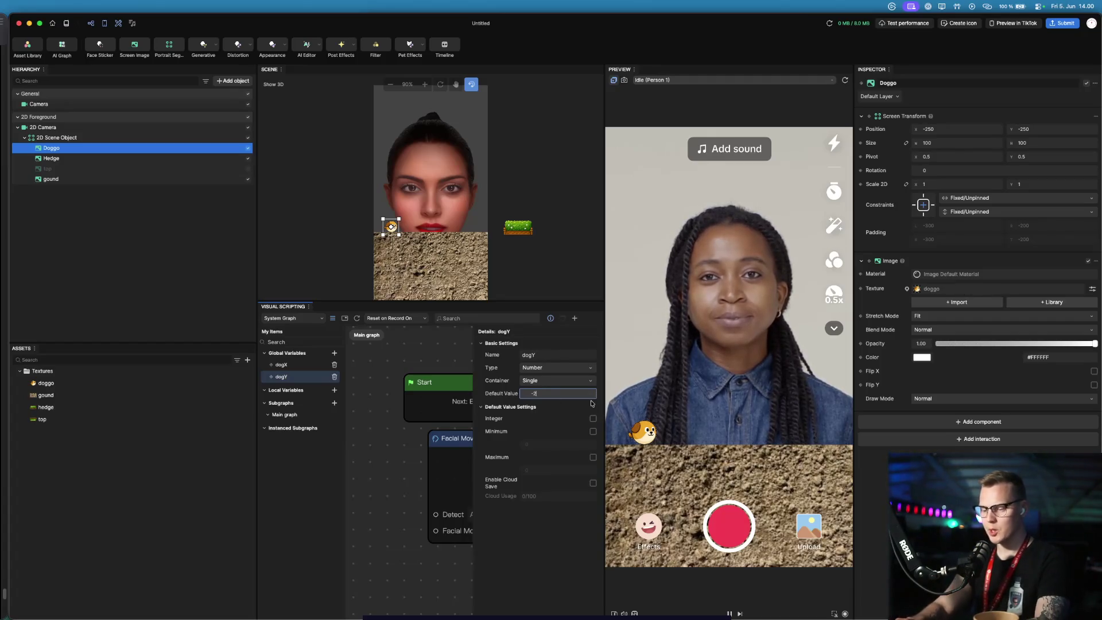
{"action": "type", "text": "50"}
{"action": "key", "text": "Return"}
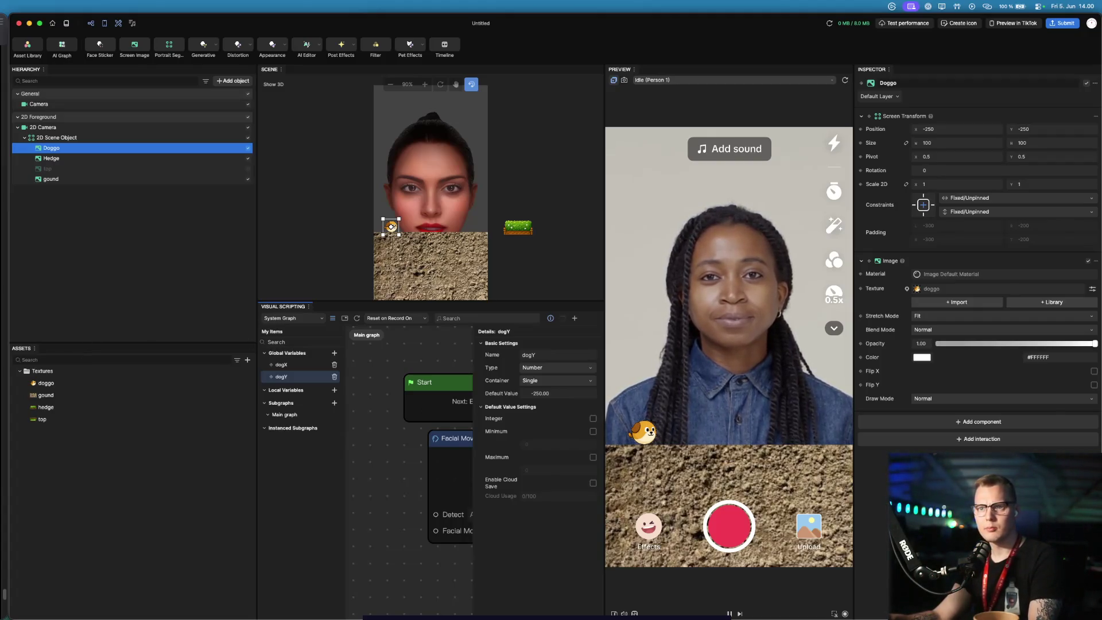
Add a global variable named dogVelocityY
{"action": "left_click", "coordinate": [335, 353]}
{"action": "type", "text": "dogVe"}
{"action": "type", "text": "locityY"}
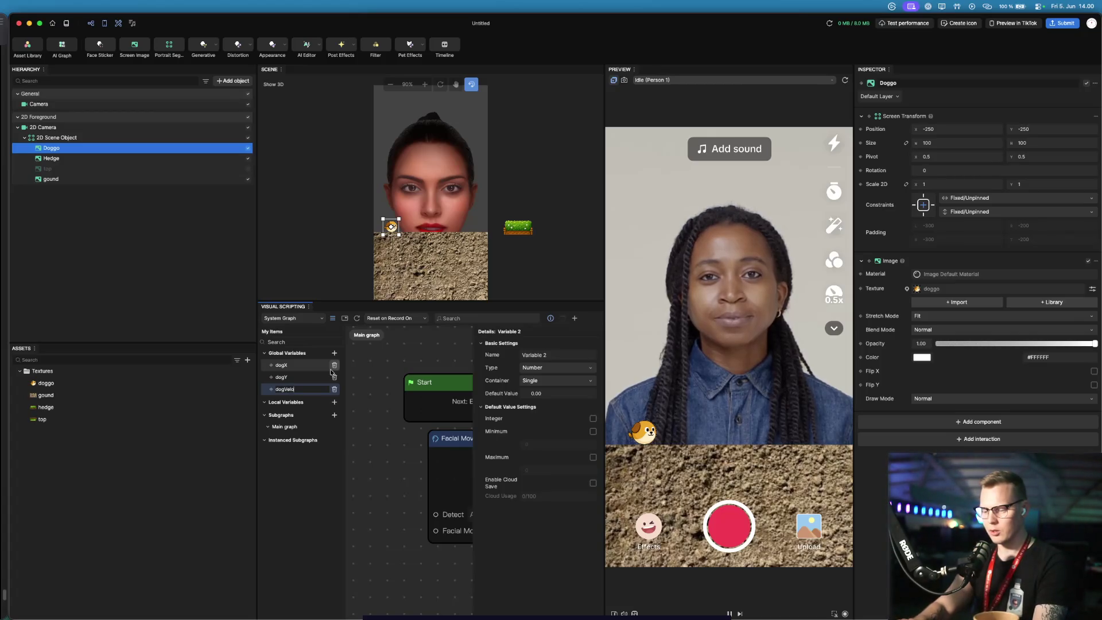
{"action": "key", "text": "Return"}
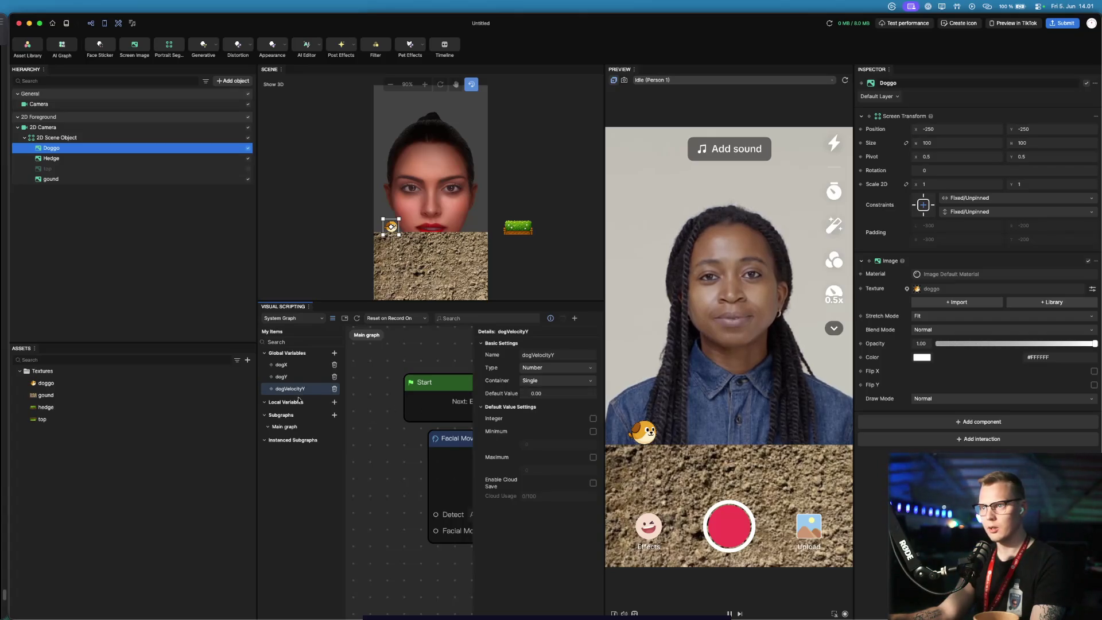
Add a global variable named gravity, correcting a typo in the name
{"action": "left_click", "coordinate": [334, 352]}
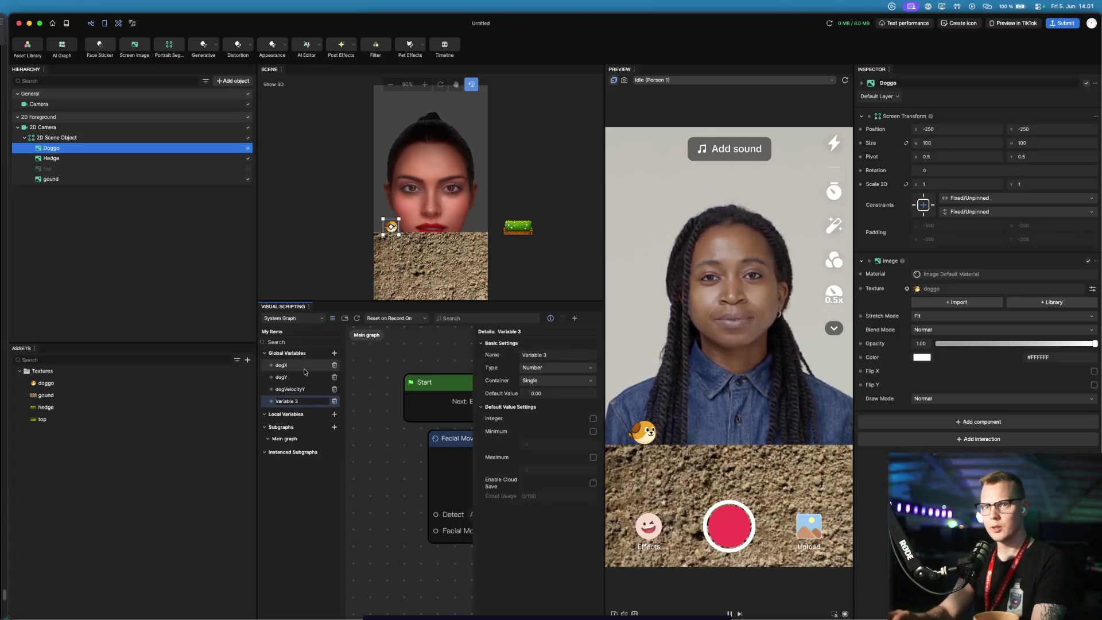
{"action": "key", "text": "BackSpace"}
{"action": "type", "text": "ravi"}
{"action": "key", "text": "Return"}
{"action": "double_click", "coordinate": [290, 402]}
{"action": "key", "text": "BackSpace"}
{"action": "key", "text": "BackSpace"}
{"action": "type", "text": "ty"}
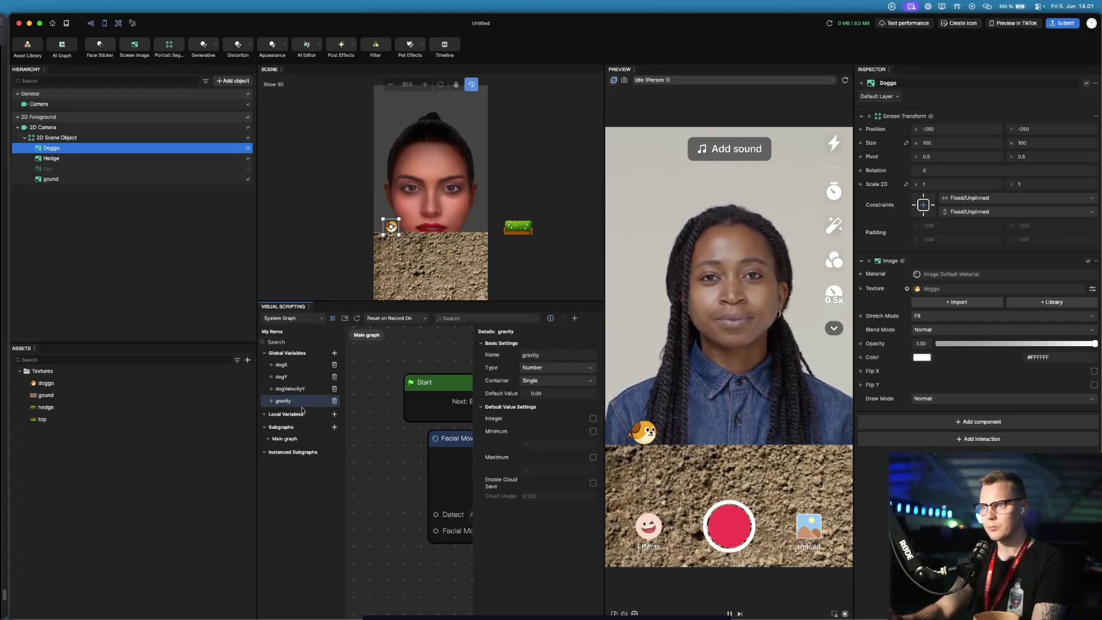
{"action": "key", "text": "Return"}
Keep gravity as a Number with default -1800, and add another global variable
{"action": "left_click", "coordinate": [554, 367]}
{"action": "left_click", "coordinate": [500, 374]}
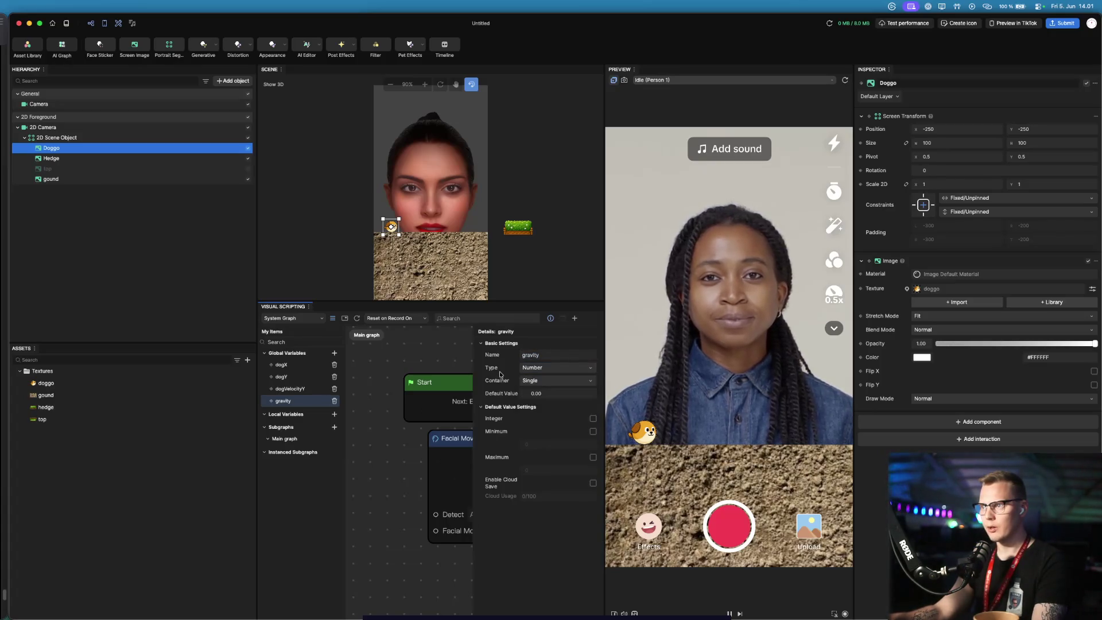
{"action": "left_click", "coordinate": [548, 395]}
{"action": "type", "text": "-180"}
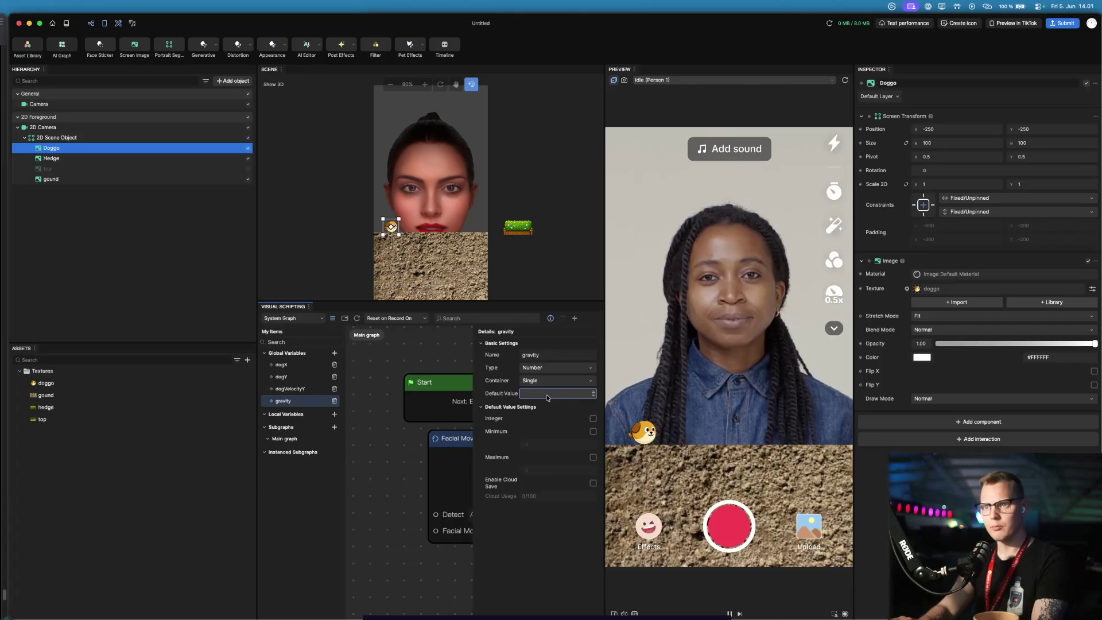
{"action": "type", "text": "0"}
{"action": "key", "text": "Return"}
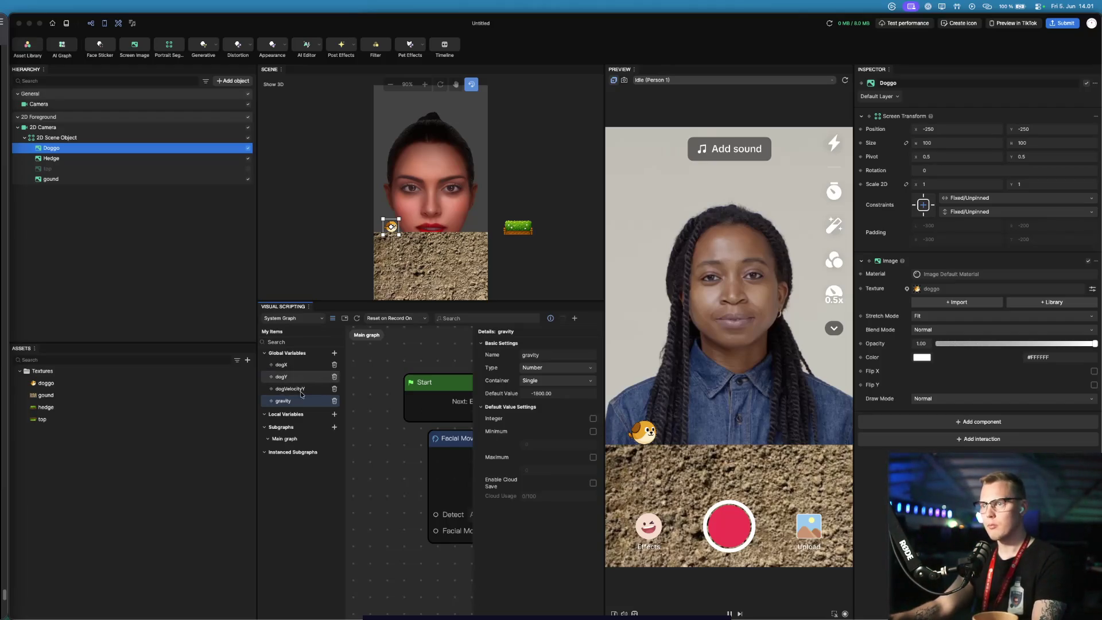
{"action": "left_click", "coordinate": [335, 353]}
Name the new variable jumpForce and set its default value to 760
{"action": "type", "text": "jumpForce"}
{"action": "key", "text": "Return"}
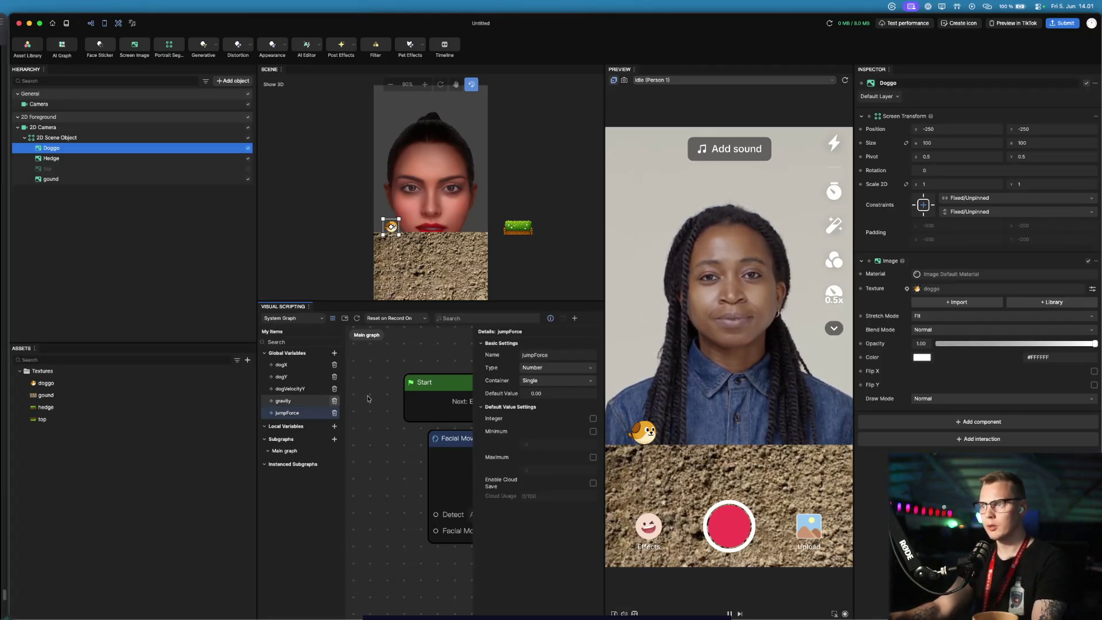
{"action": "left_click", "coordinate": [551, 394]}
{"action": "key", "text": "BackSpace"}
{"action": "type", "text": "760"}
{"action": "key", "text": "Return"}
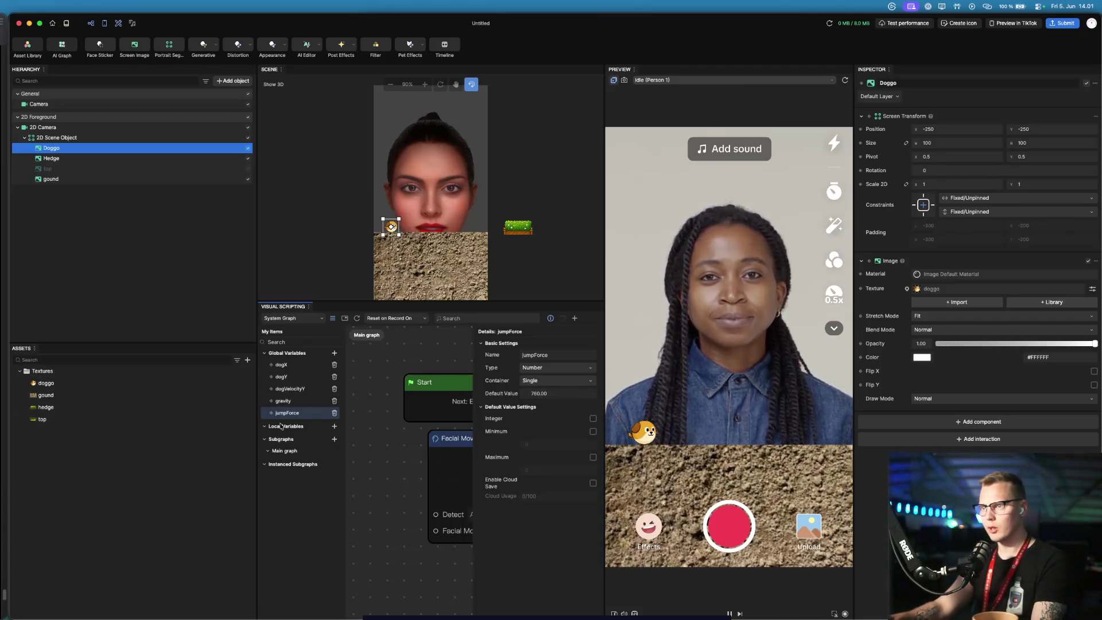
Add a global variable isOnGround with type Boolean
{"action": "left_click", "coordinate": [334, 353]}
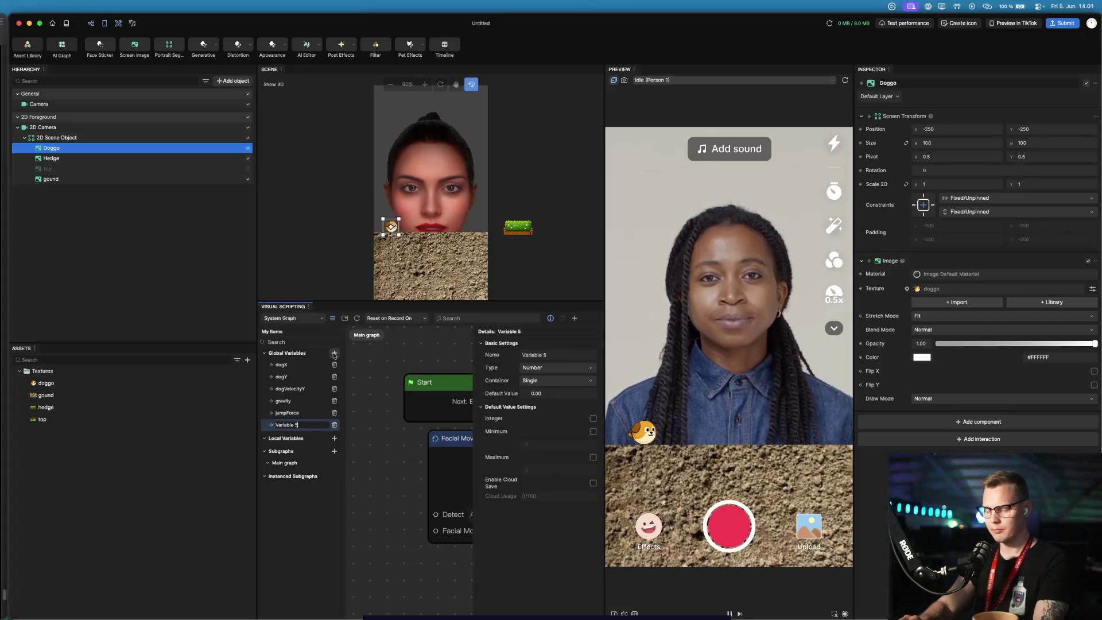
{"action": "type", "text": "isOnGround"}
{"action": "key", "text": "Return"}
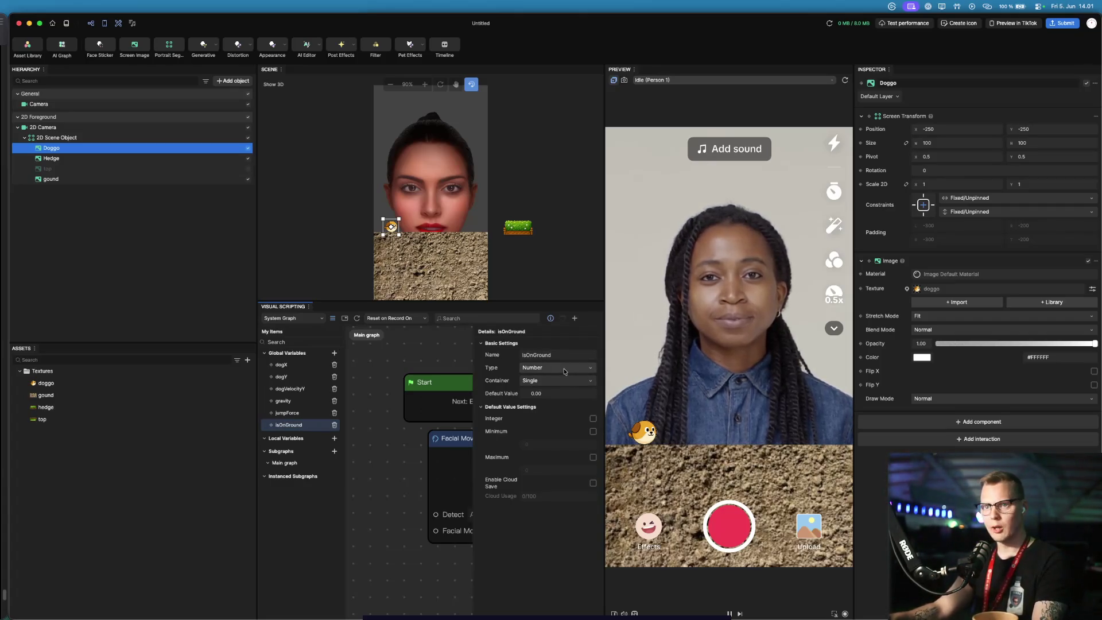
{"action": "left_click", "coordinate": [566, 372]}
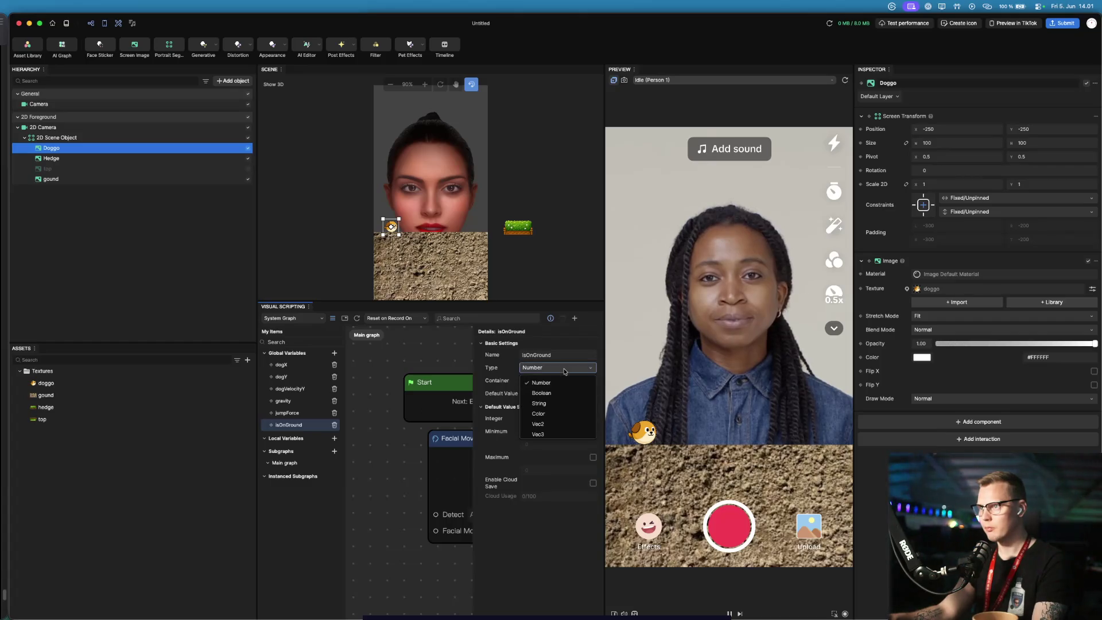
{"action": "left_click", "coordinate": [542, 393]}
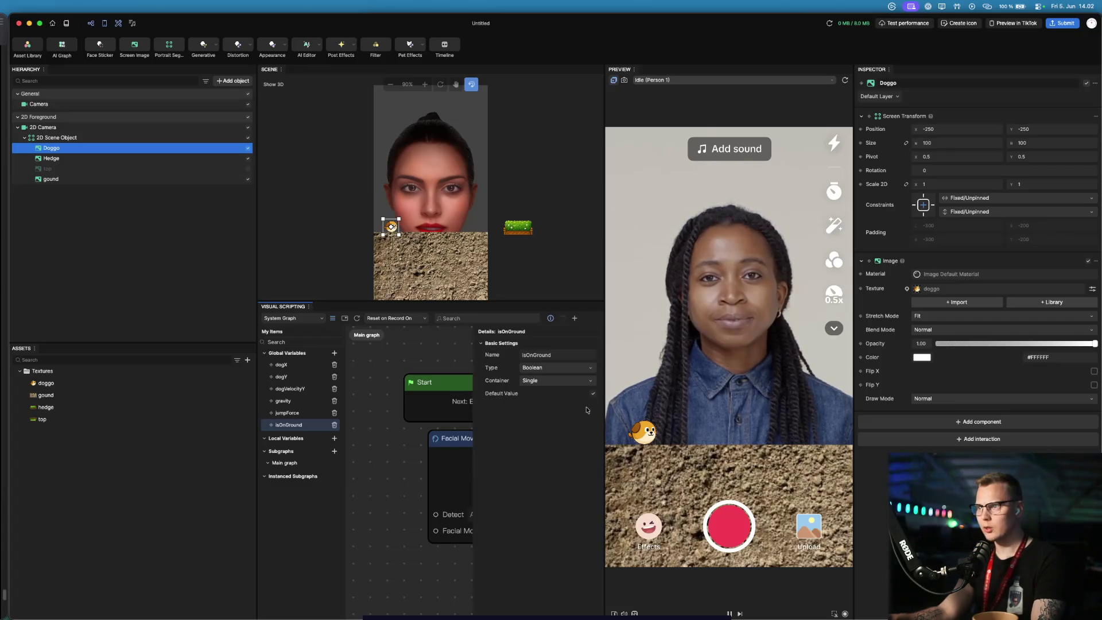
Add a global variable named dogRotation, then add one more global variable
{"action": "left_click", "coordinate": [333, 353]}
{"action": "key", "text": "Return"}
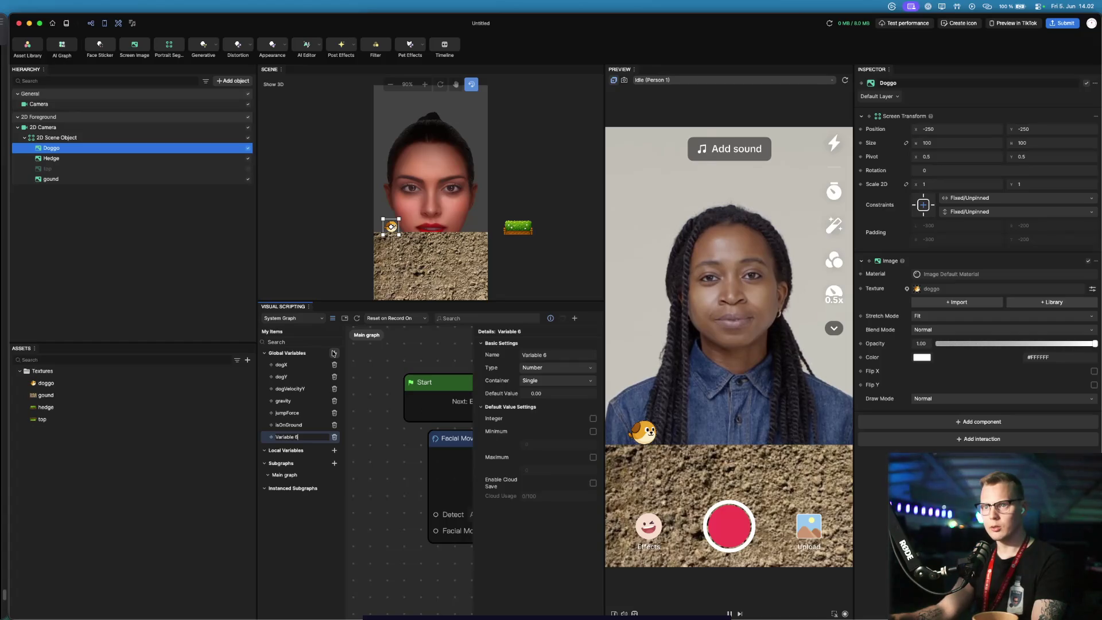
{"action": "type", "text": "dogRotation"}
{"action": "key", "text": "super+a"}
{"action": "type", "text": "Dof"}
{"action": "key", "text": "BackSpace"}
{"action": "type", "text": "dogRota"}
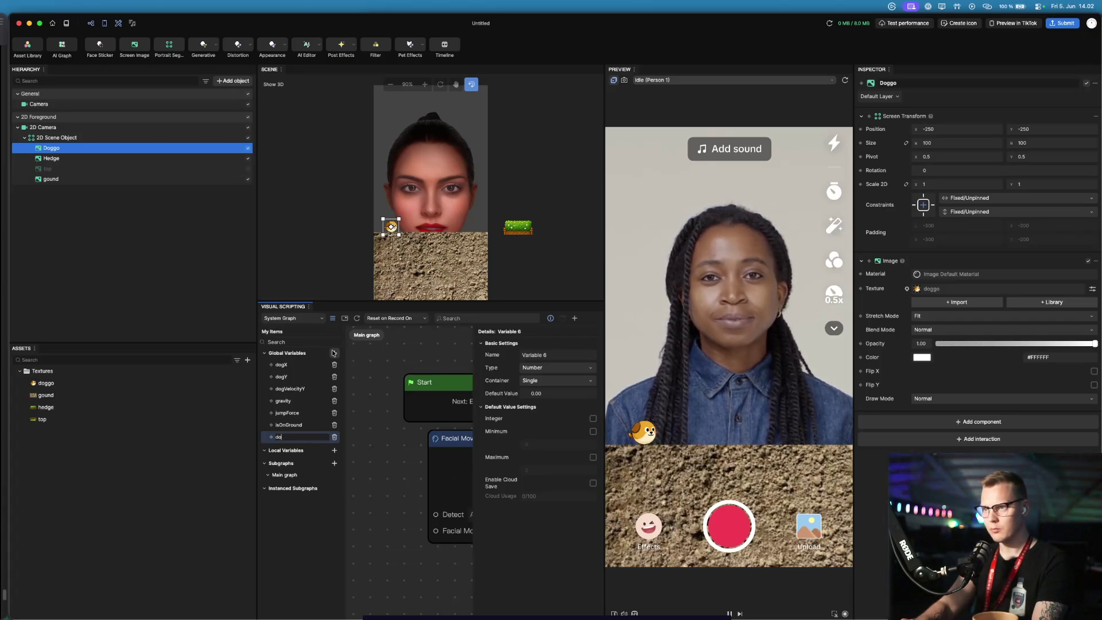
{"action": "type", "text": "ion"}
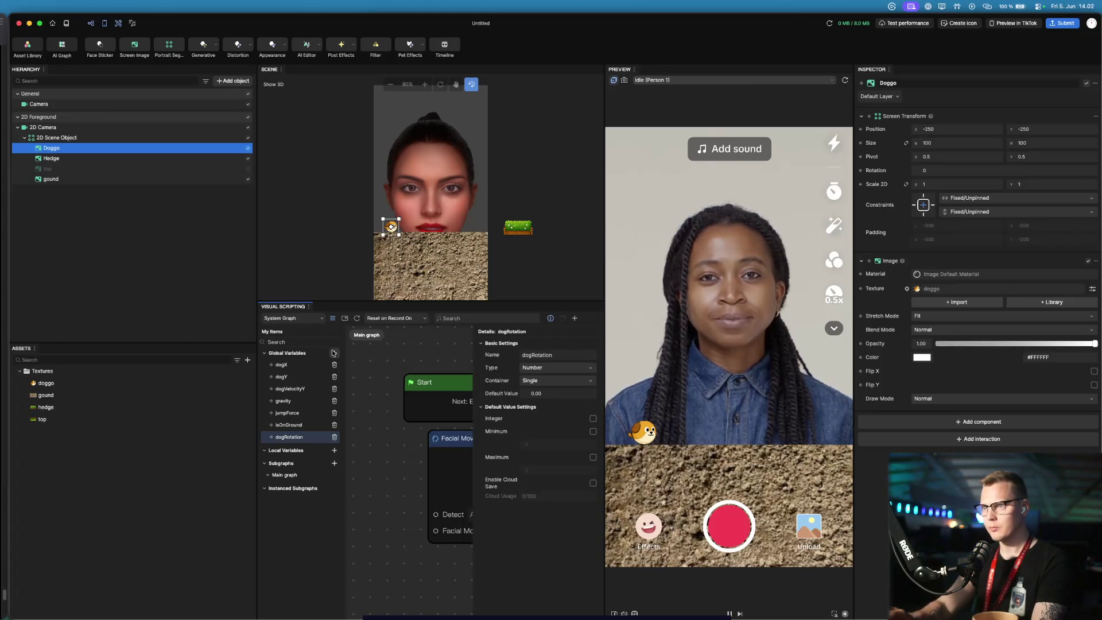
{"action": "key", "text": "Return"}
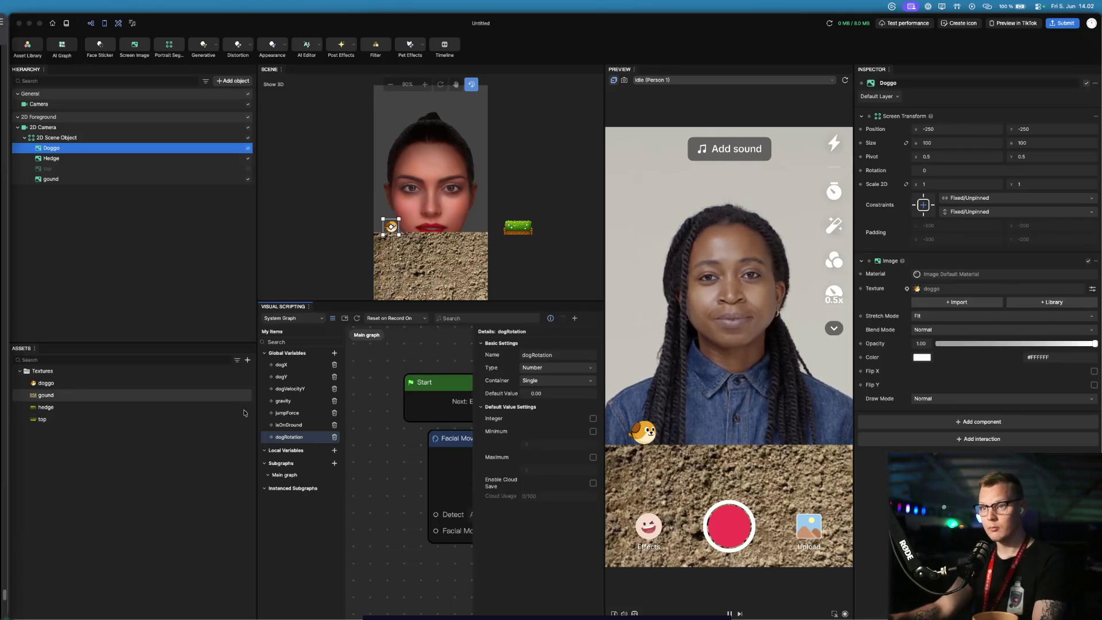
{"action": "left_click", "coordinate": [333, 353]}
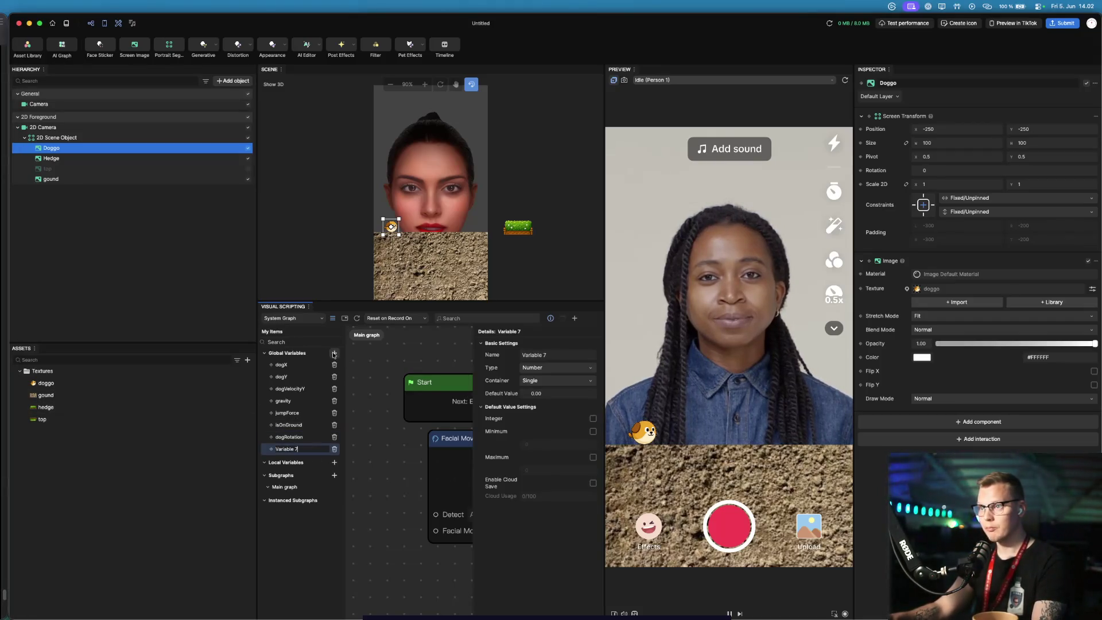
Name the new variable rollSpeed with default value -420
{"action": "type", "text": "rollSpeed"}
{"action": "key", "text": "Return"}
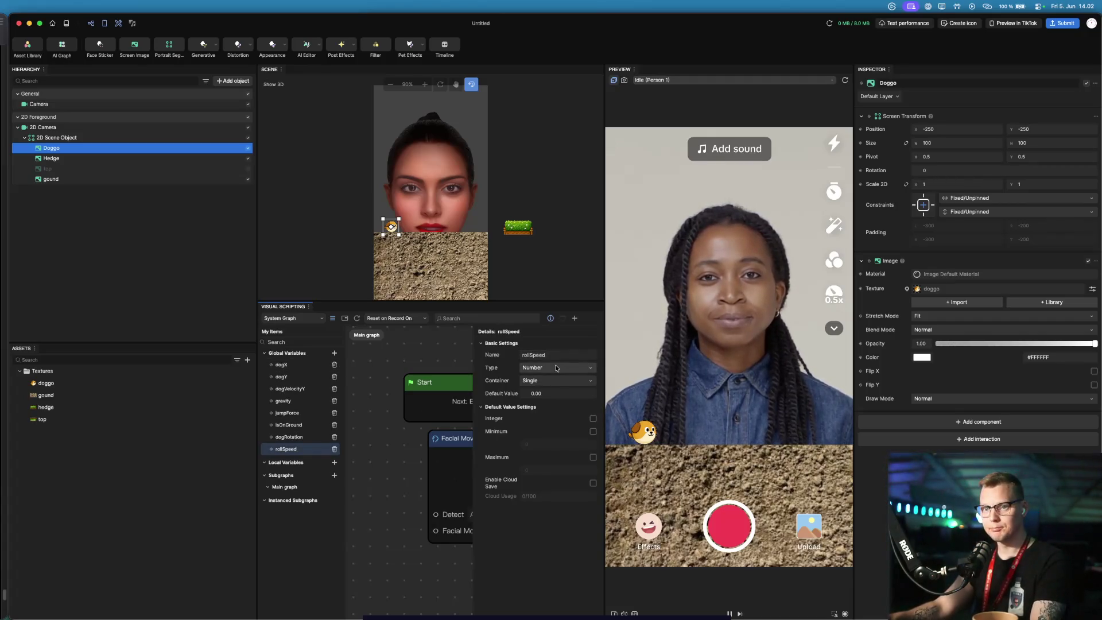
{"action": "left_click", "coordinate": [552, 394]}
{"action": "type", "text": "-420"}
{"action": "key", "text": "Return"}
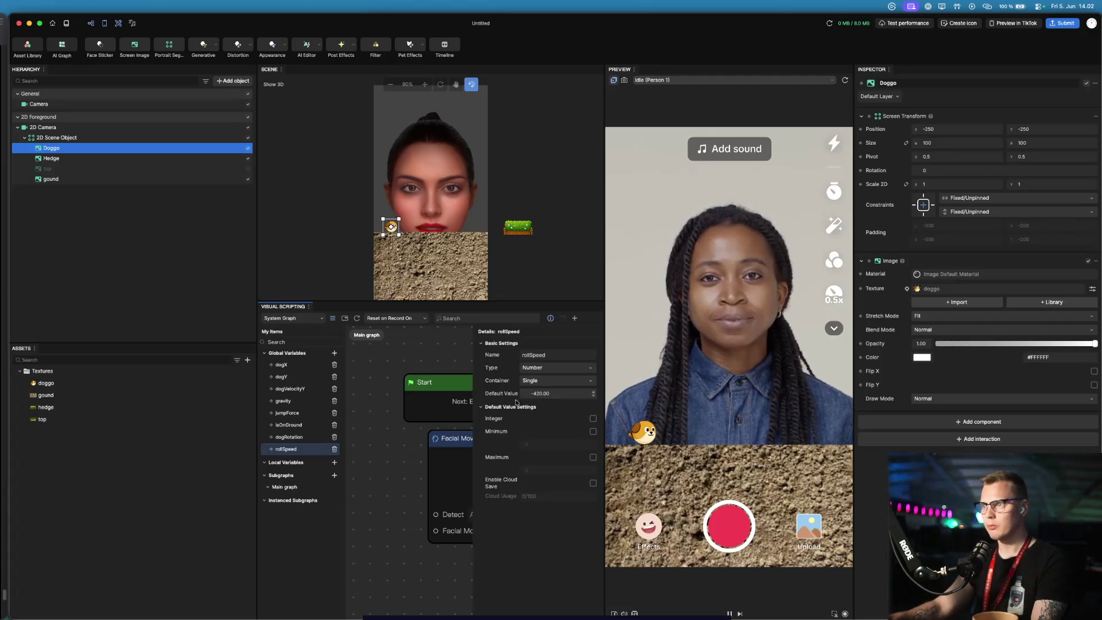
Add a global variable airSpinSpeed and clear its default value field
{"action": "left_click", "coordinate": [336, 354]}
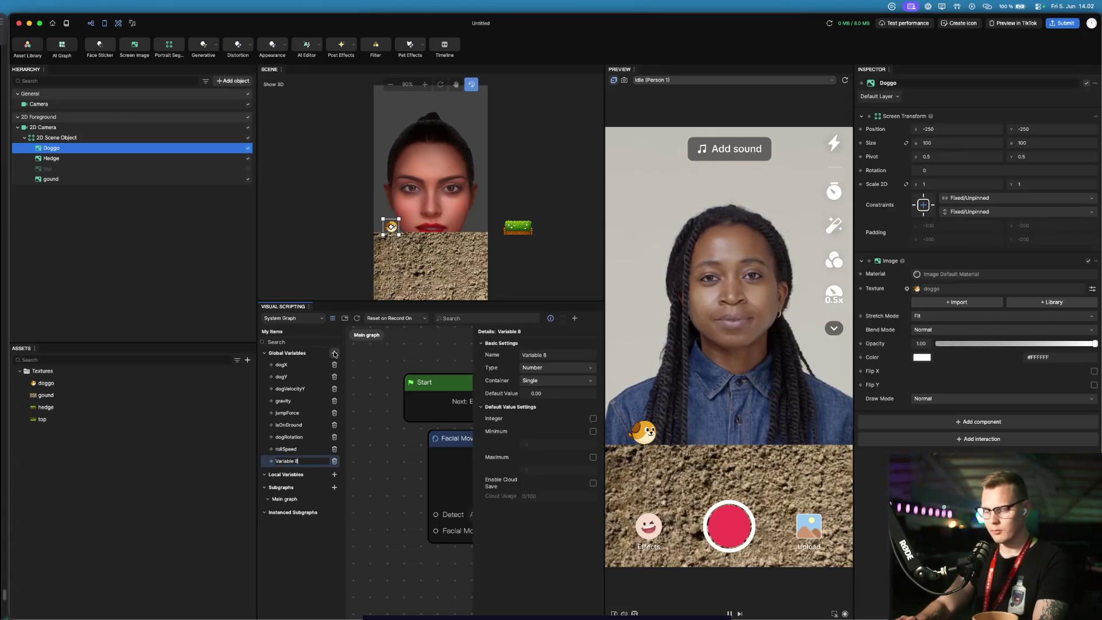
{"action": "type", "text": "airSpinSpeed"}
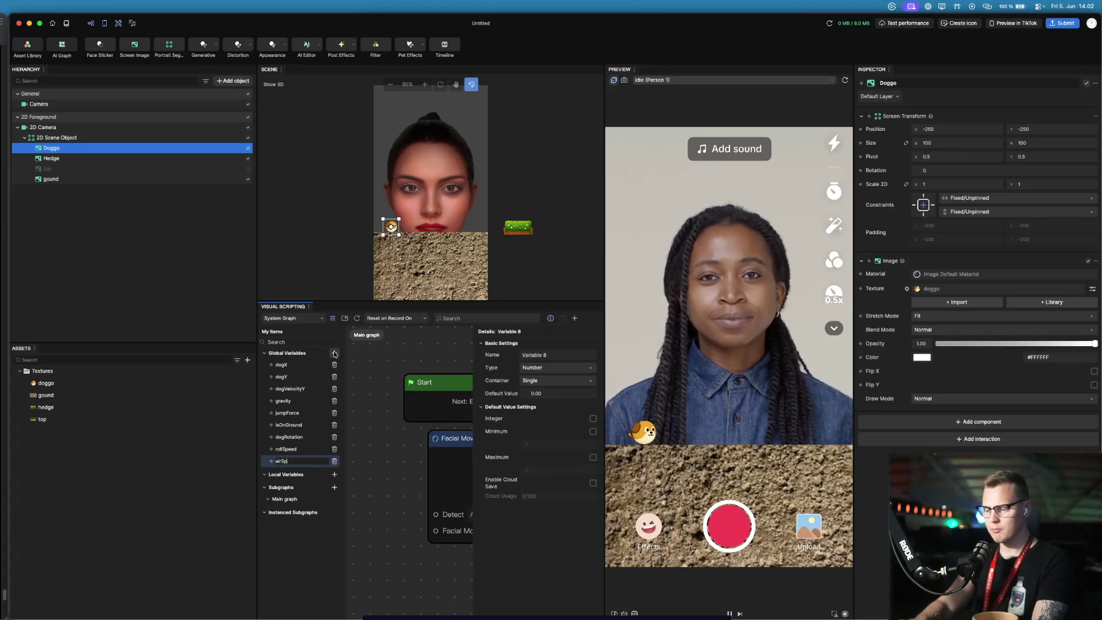
{"action": "key", "text": "Return"}
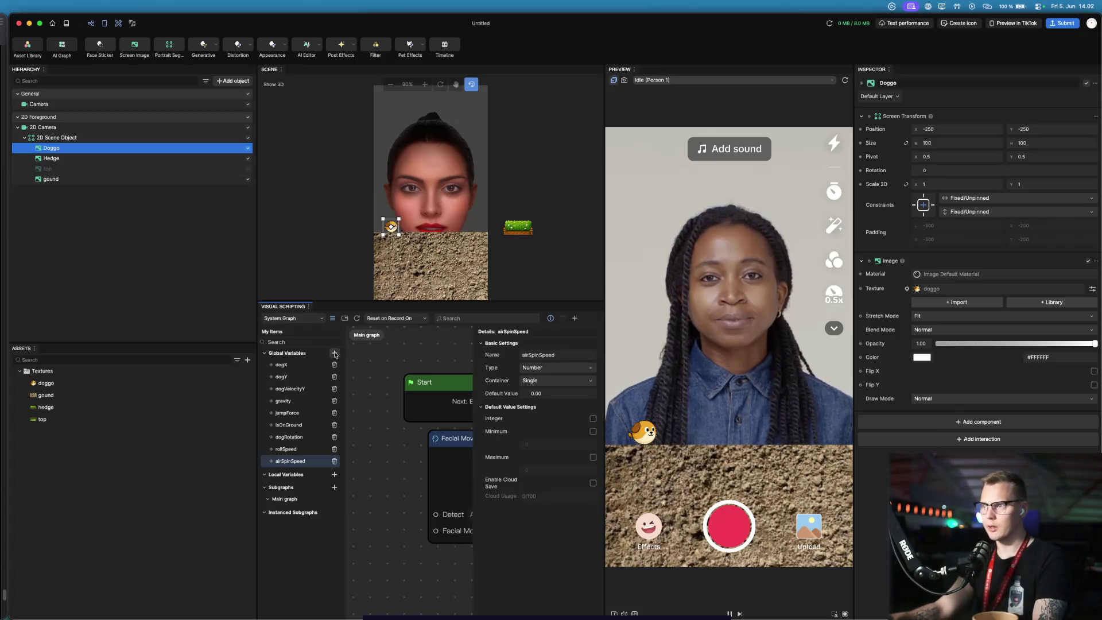
{"action": "left_click", "coordinate": [542, 395]}
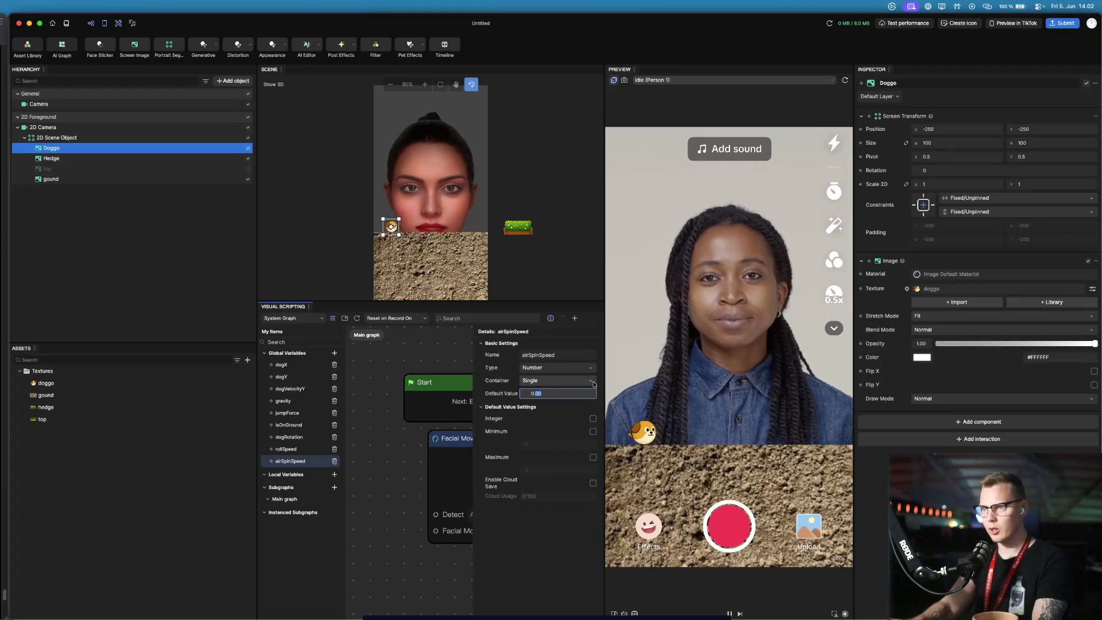
{"action": "key", "text": "BackSpace"}
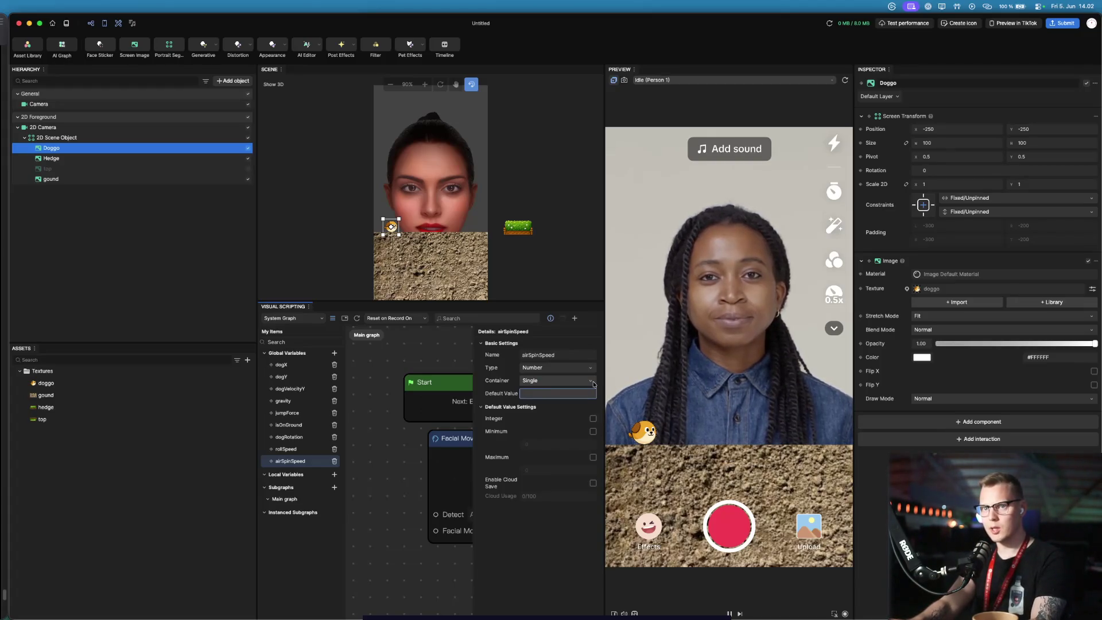